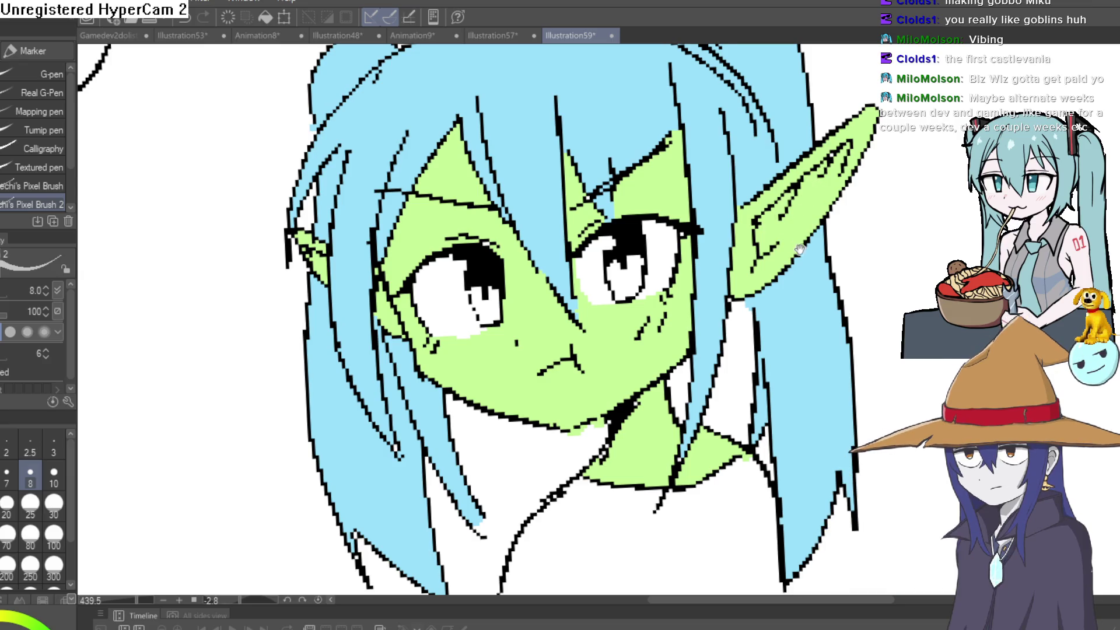
- Eyedrop the light blue hair colour and fill the goblin girl's ahoge with it
scroll(572, 321, up, 3)
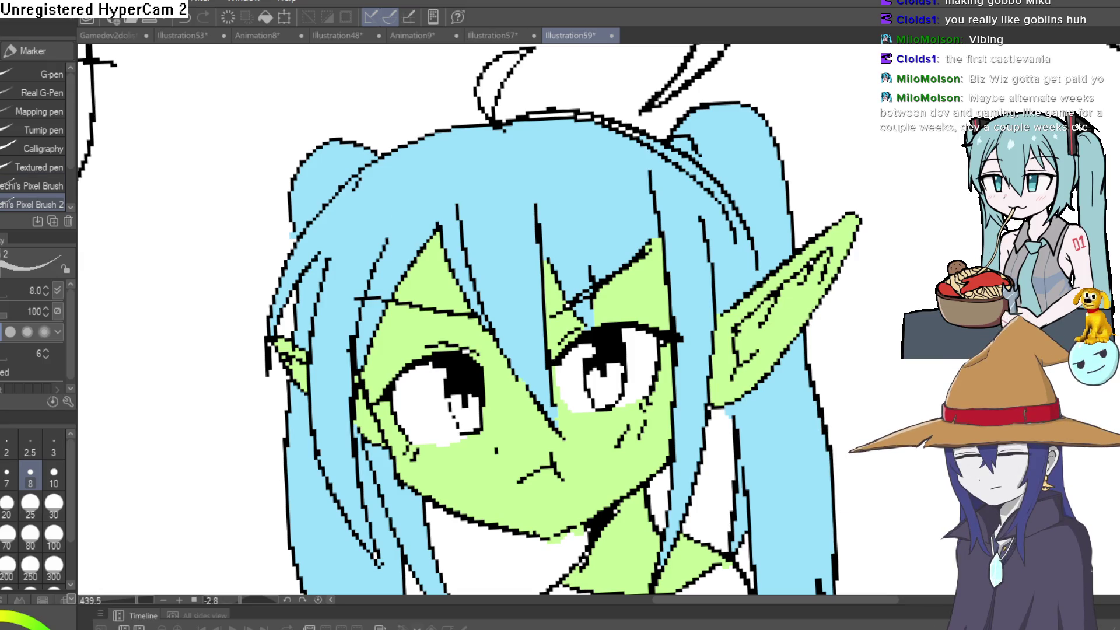
key(i)
key(g)
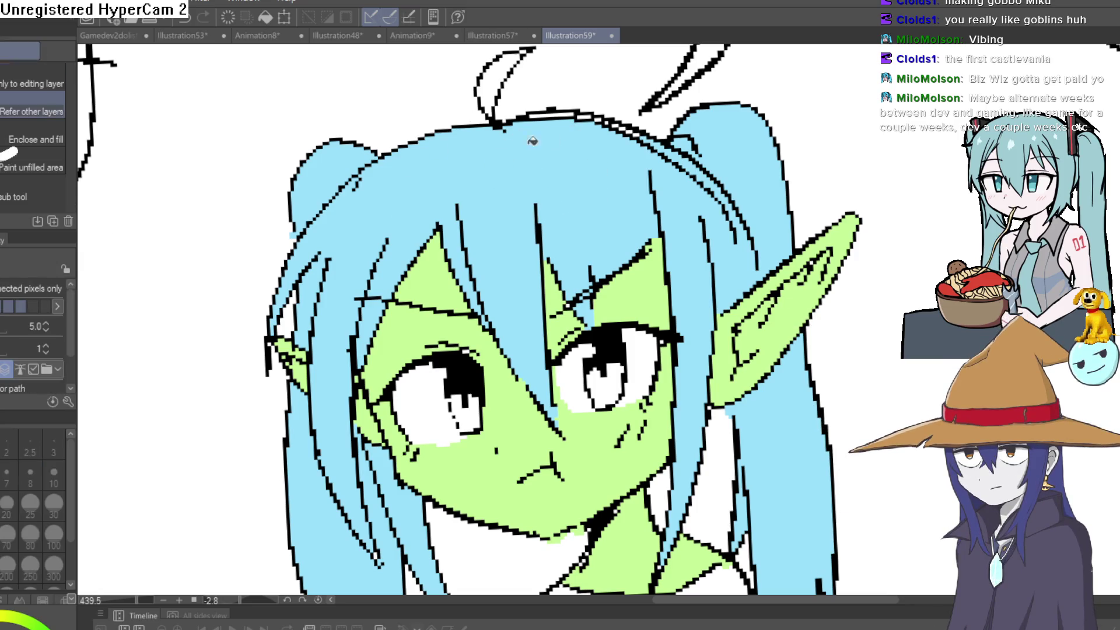
drag(533, 141, 523, 183)
click(494, 111)
scroll(757, 352, down, 6)
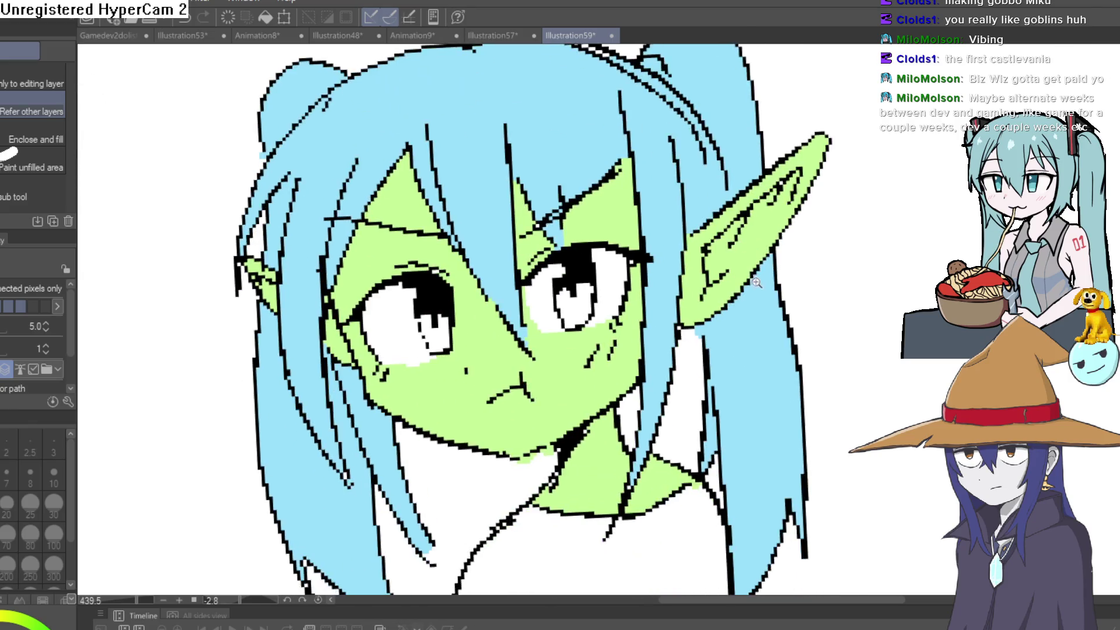
scroll(740, 280, up, 2)
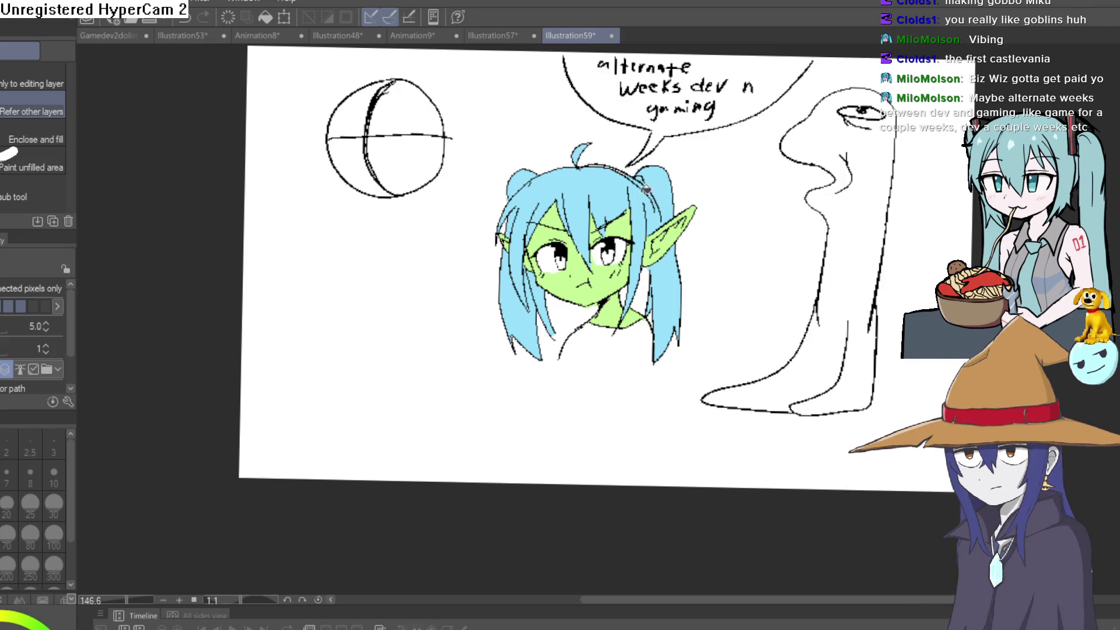
- Switch to Construct 3 and browse the groundfloor1event, groundfloor2event, mroom1, testroom, ventevent, vent and dialogue tabs
key(alt+Tab)
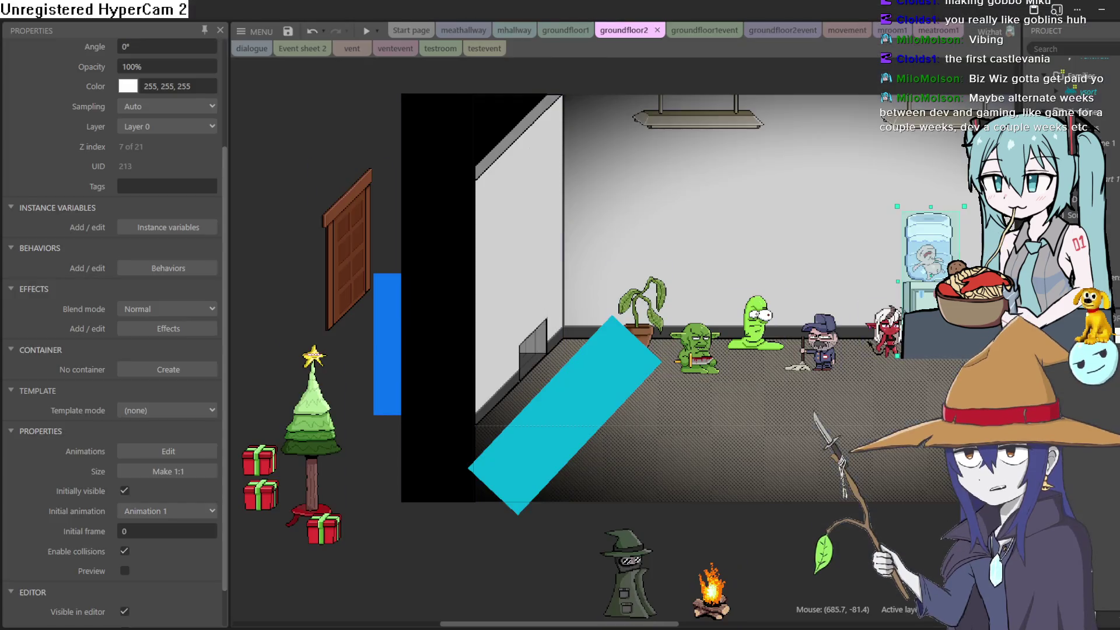
scroll(700, 487, right, 5)
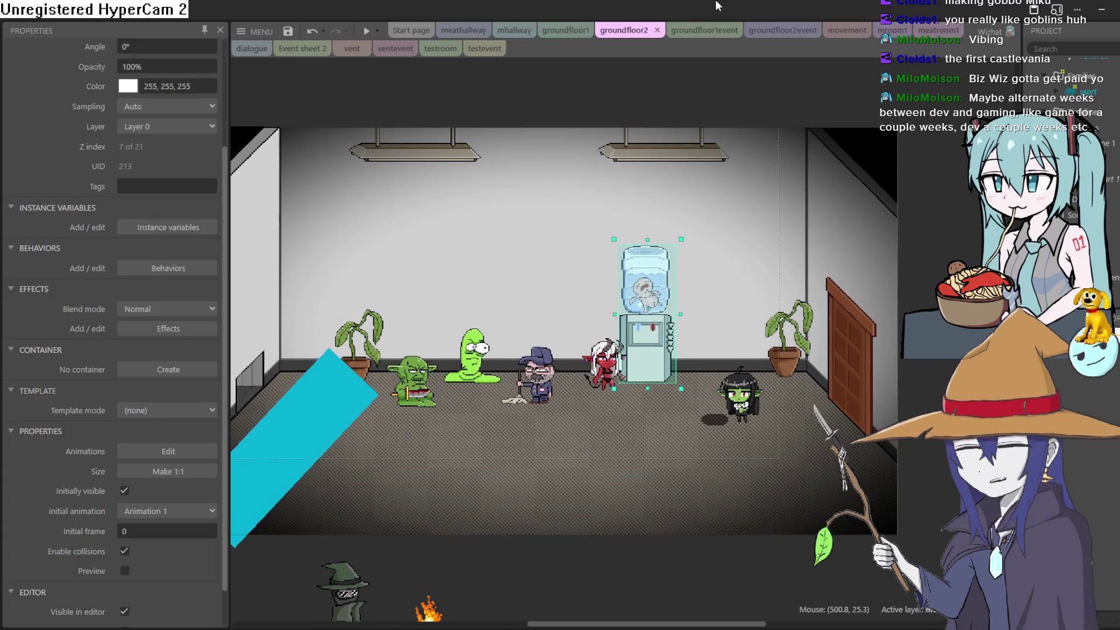
click(707, 33)
click(796, 31)
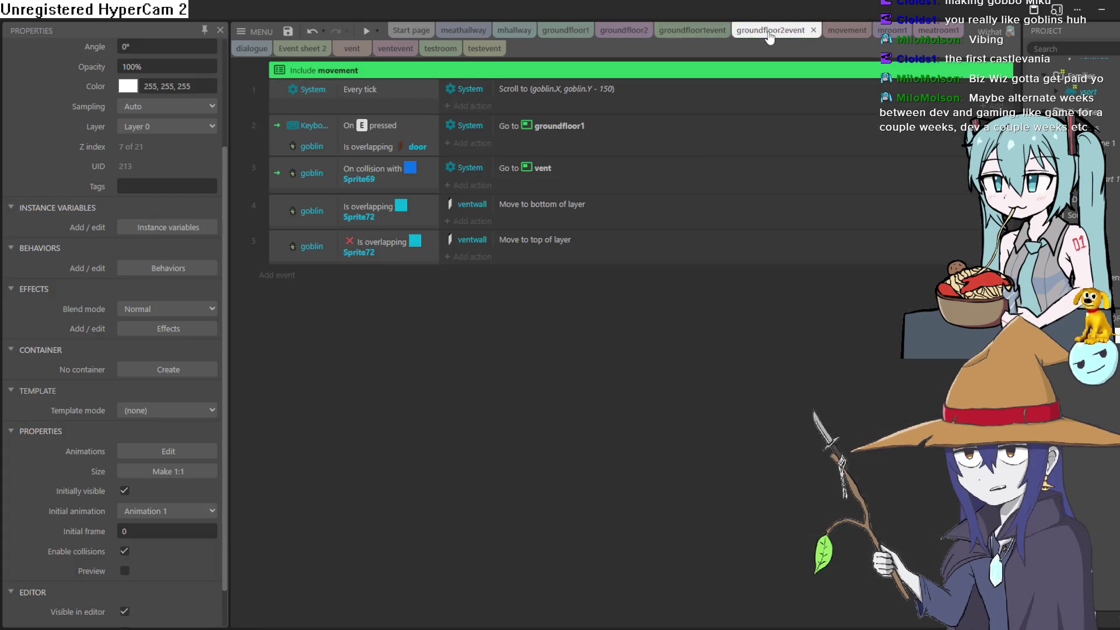
click(885, 31)
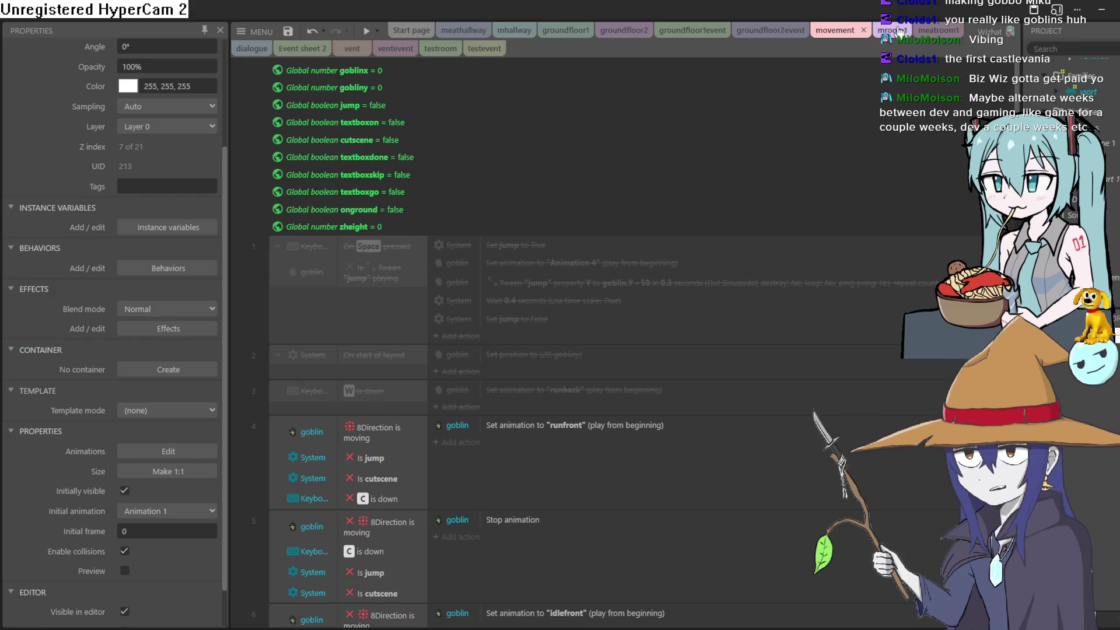
click(432, 50)
click(389, 52)
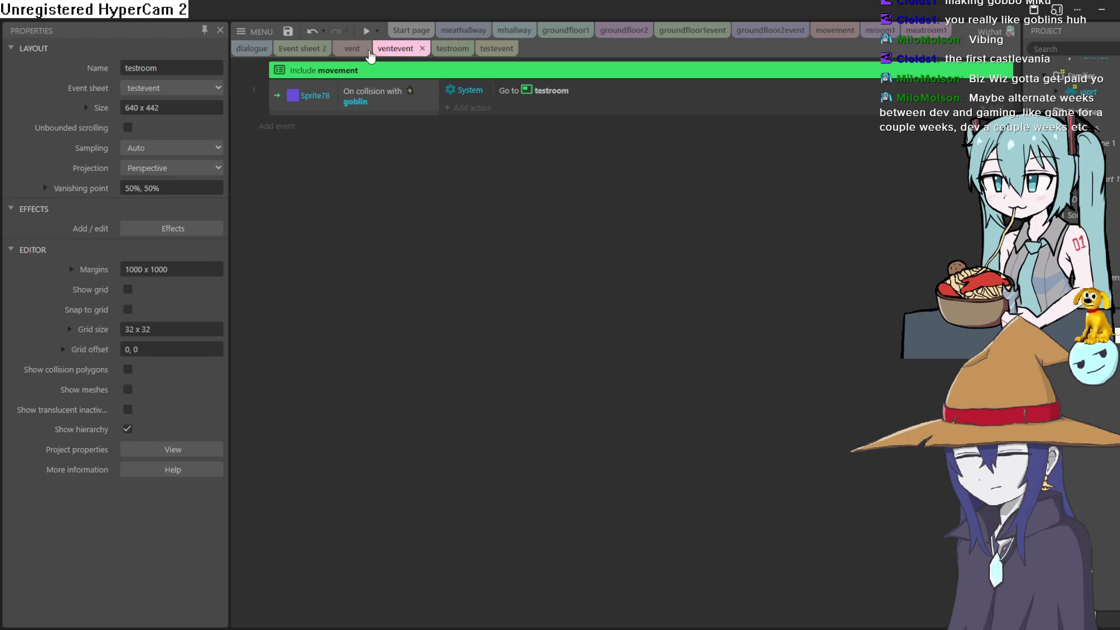
click(355, 51)
click(301, 50)
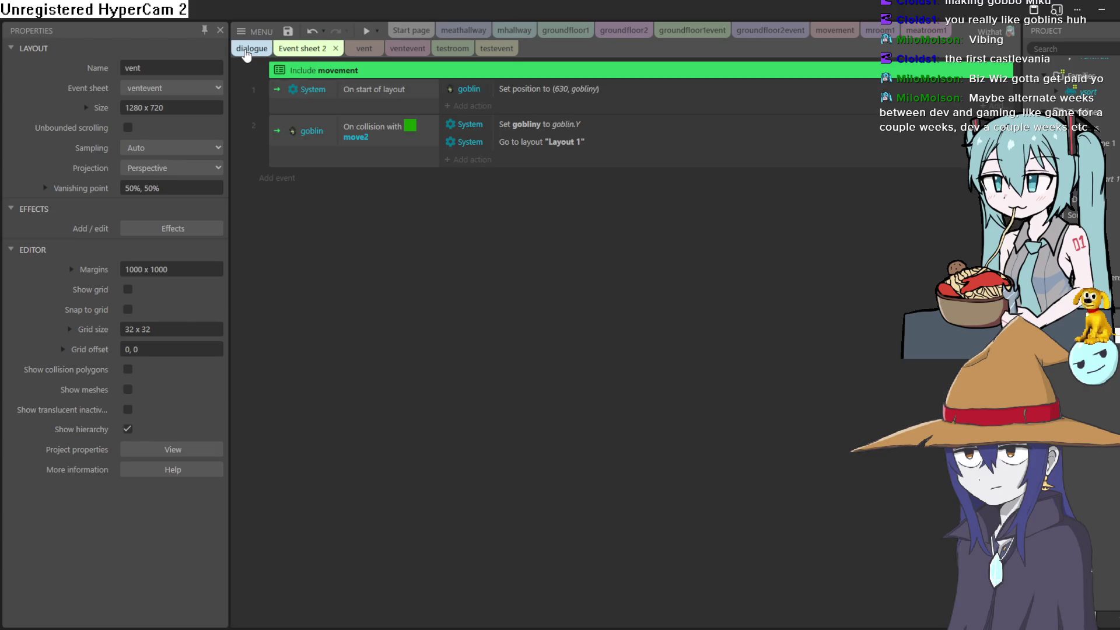
click(245, 51)
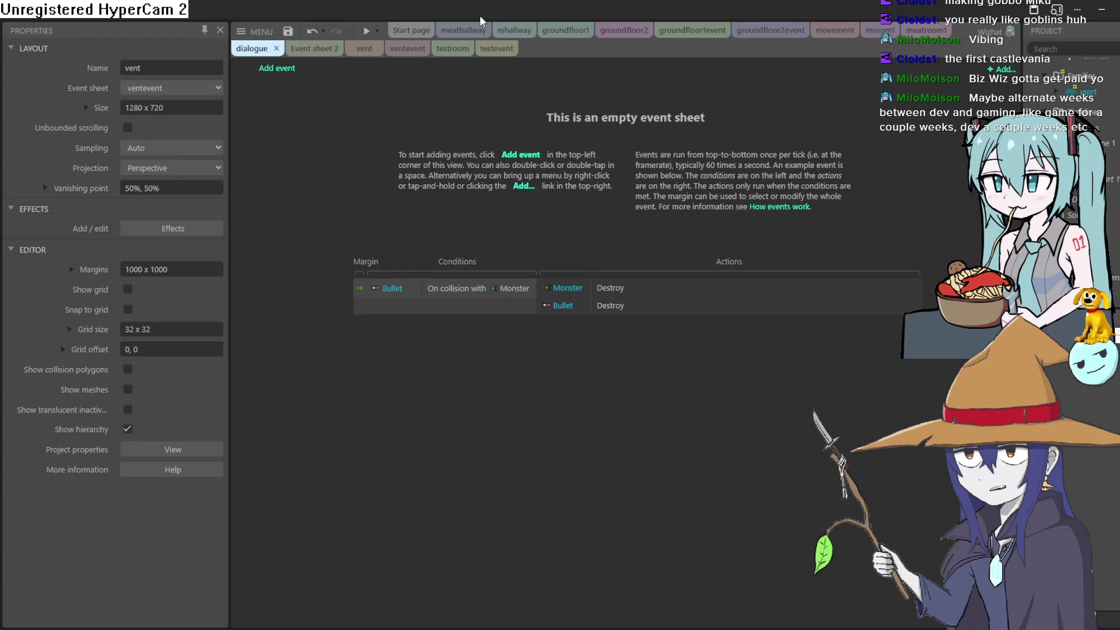
- Check the meathallway layout and mhallway sheet, ending on the groundfloor1 layout
click(477, 33)
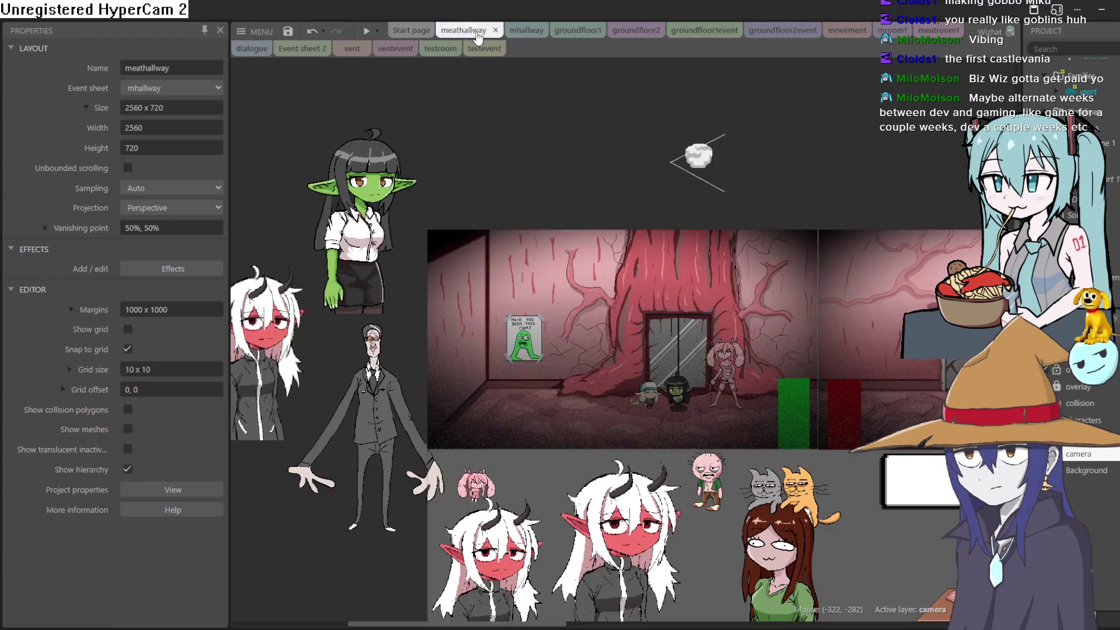
click(522, 34)
click(478, 33)
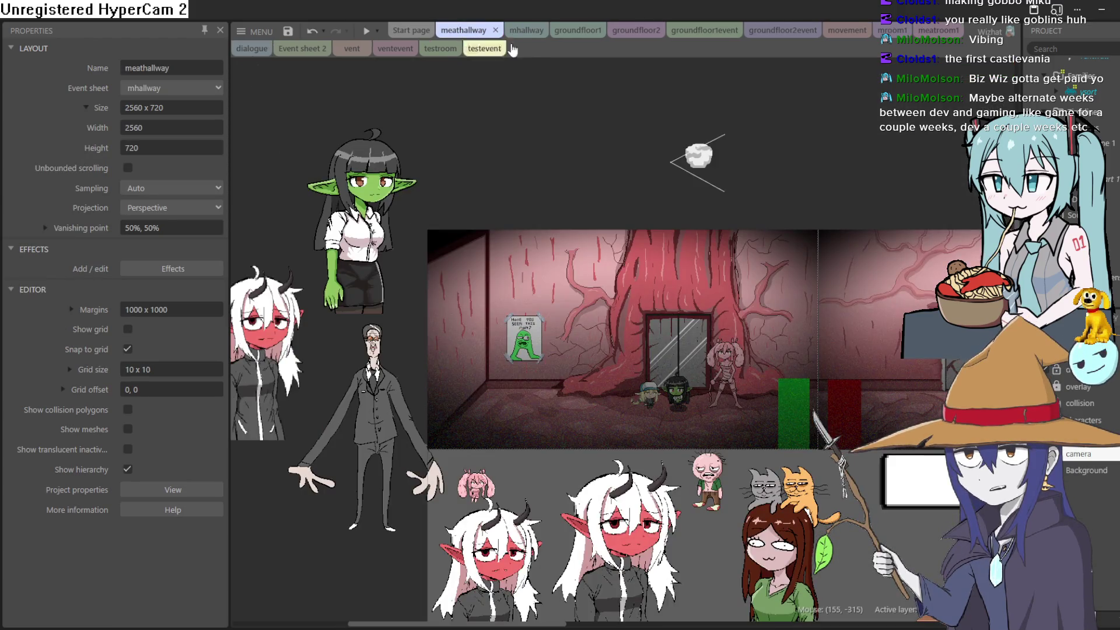
click(572, 33)
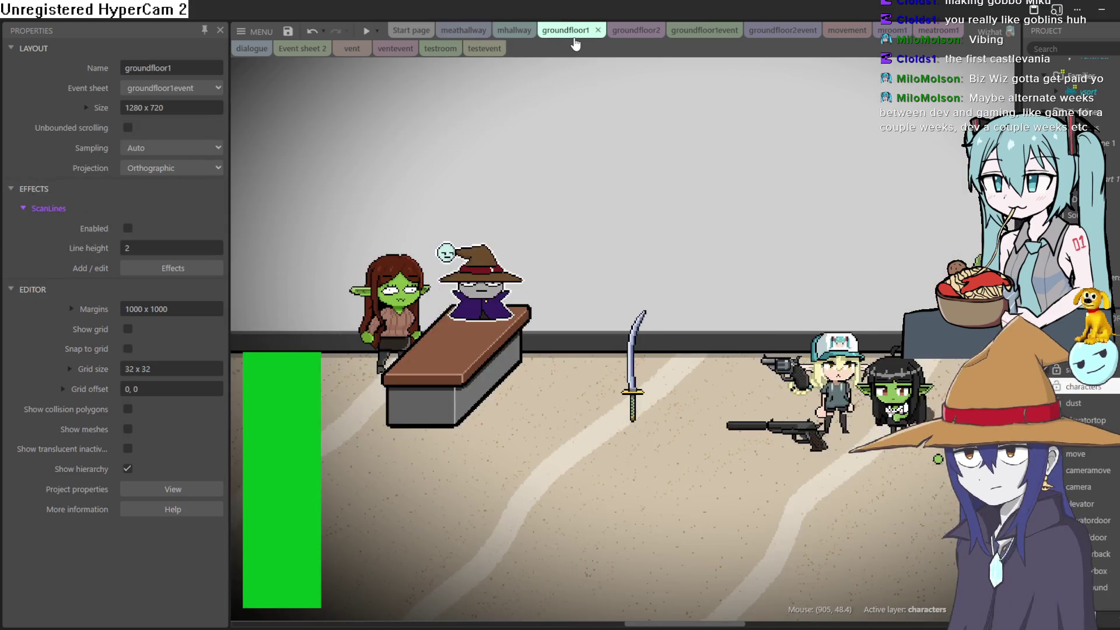
- Erase the white outline row above the wizard sprite's moon head in the Animations Editor
double_click(485, 287)
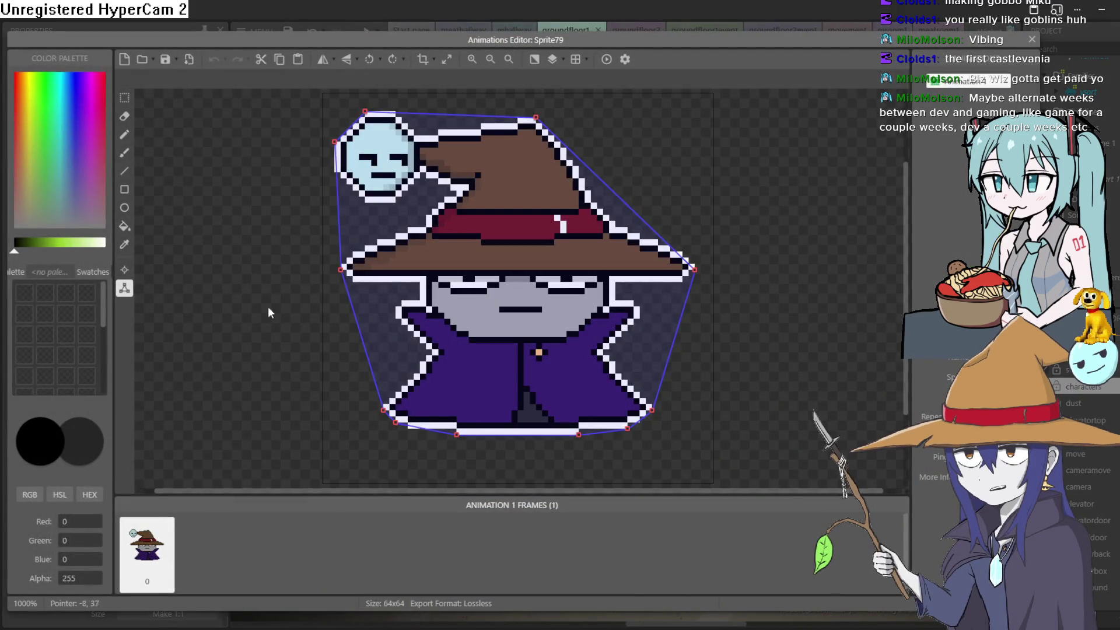
click(124, 116)
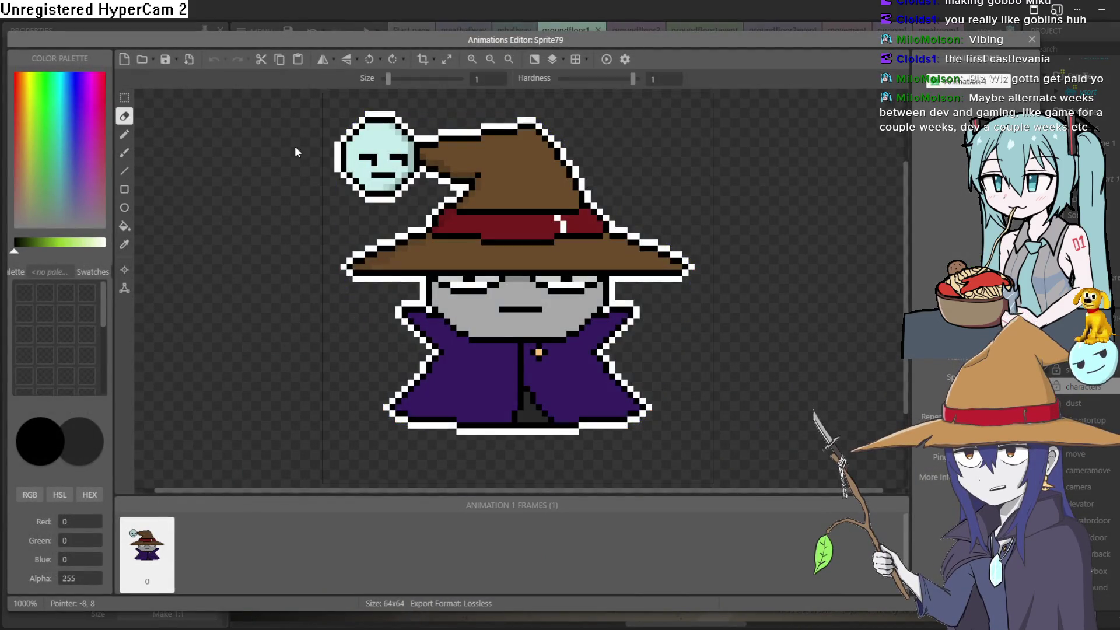
drag(392, 114, 376, 115)
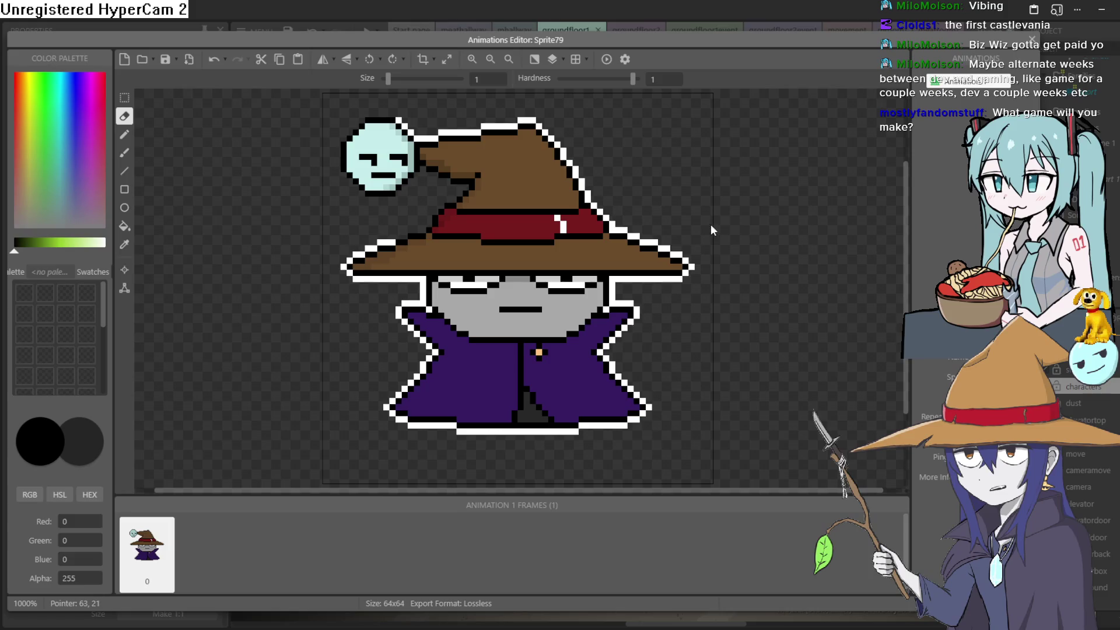
click(1030, 39)
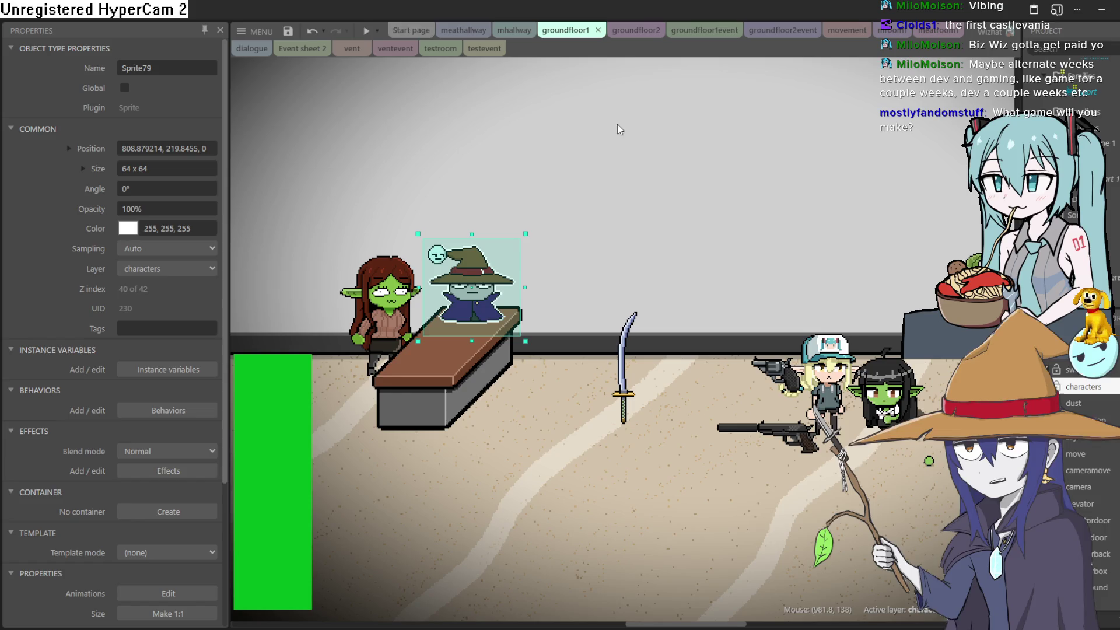
- Run a game preview and play the goblin scene in the grey room beside the box
click(366, 36)
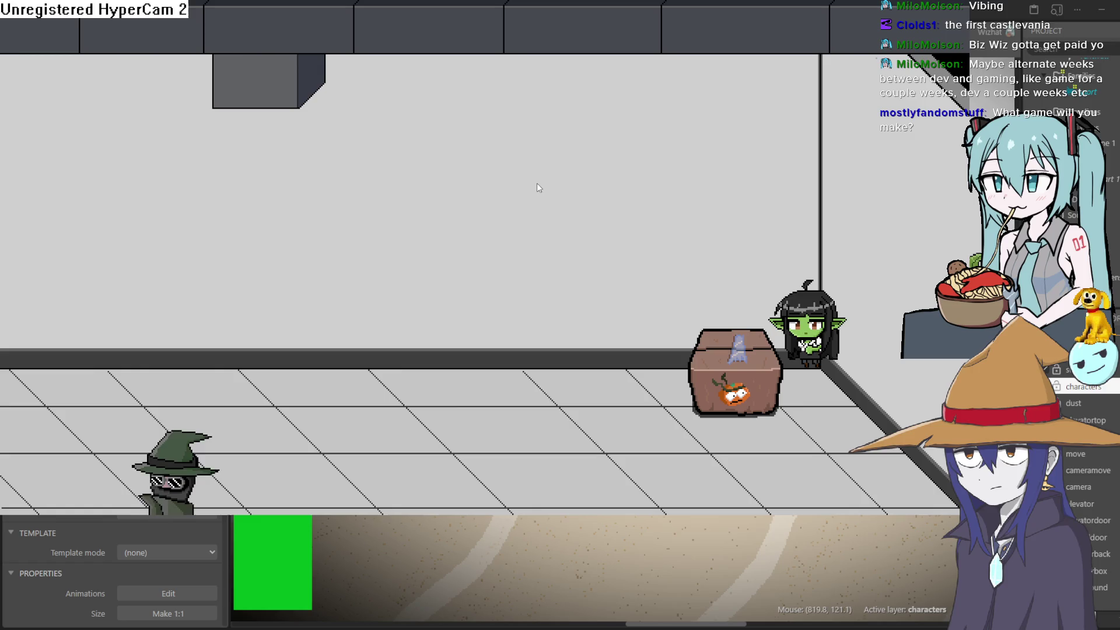
- Exit fullscreen, close the preview window and show the groundfloor2 office layout
key(Escape)
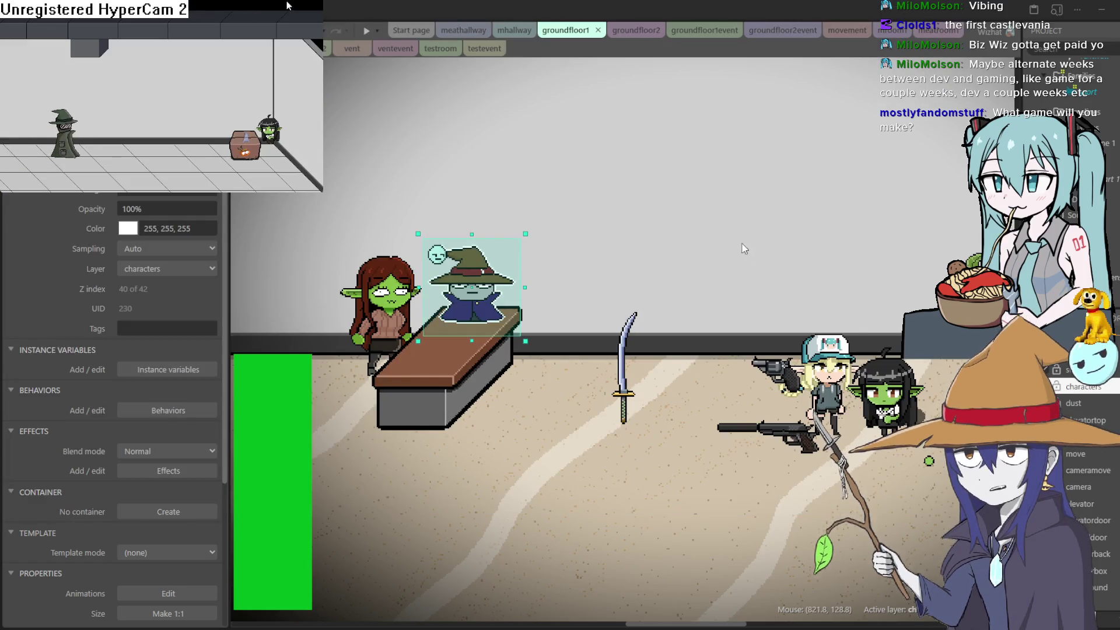
click(769, 219)
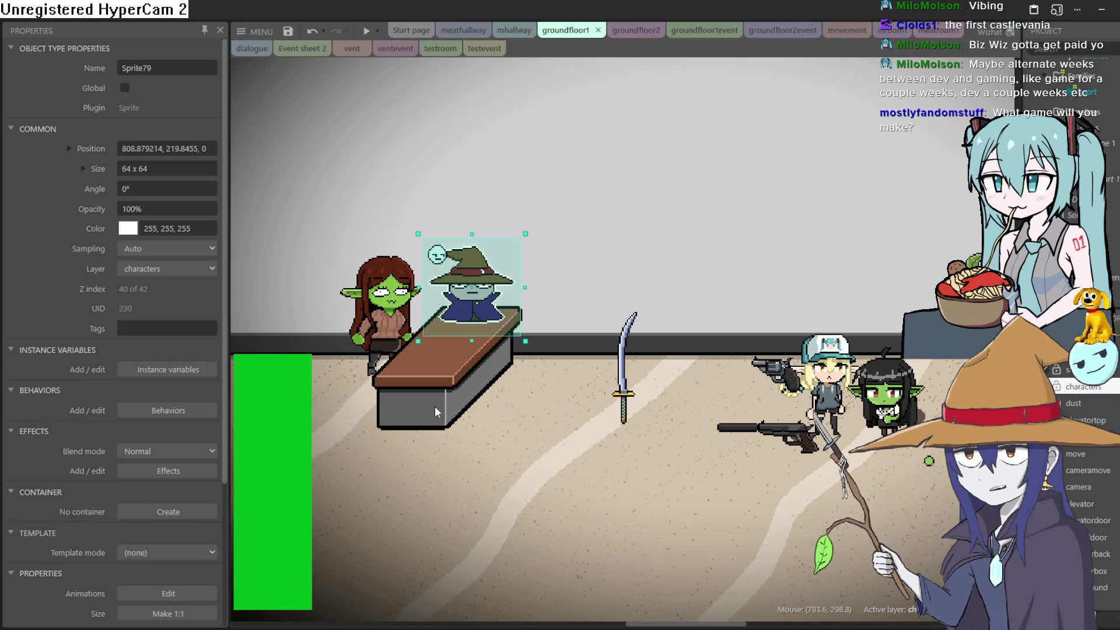
click(633, 30)
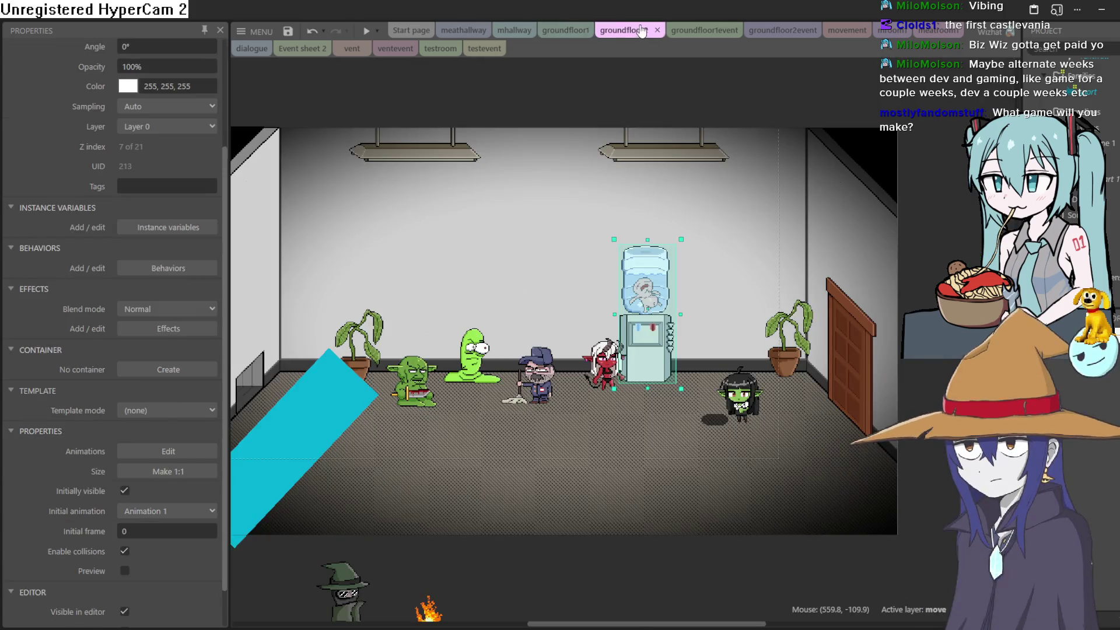
- Flip through groundfloor1event, groundfloor2event, movement, mroom1, meatroom1, testroom and ventevent, ending on groundfloor1
click(708, 33)
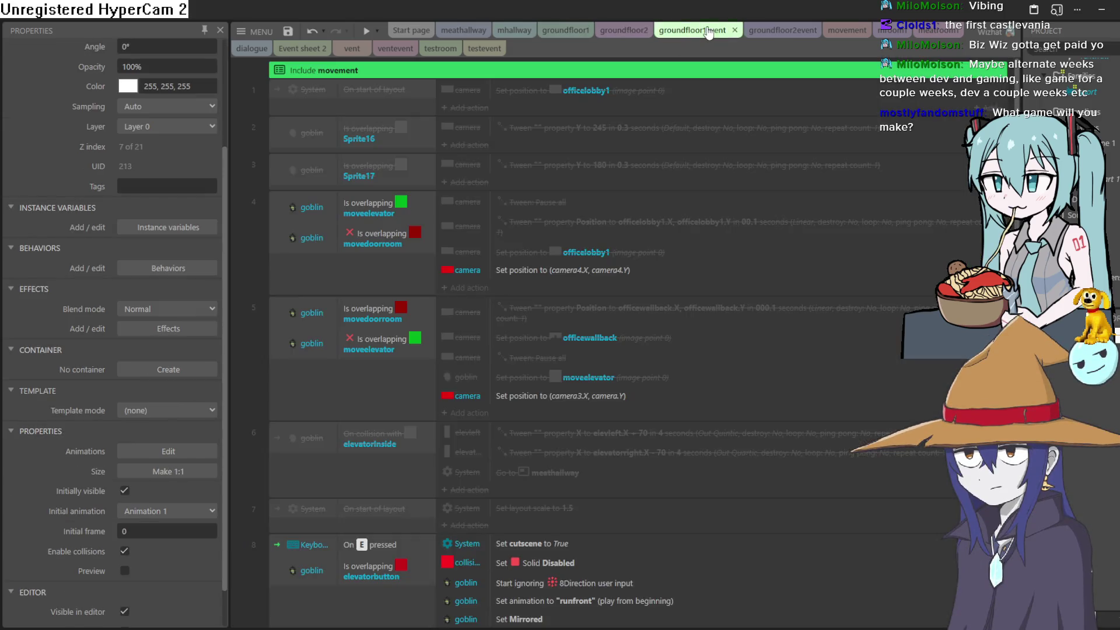
click(772, 32)
click(847, 32)
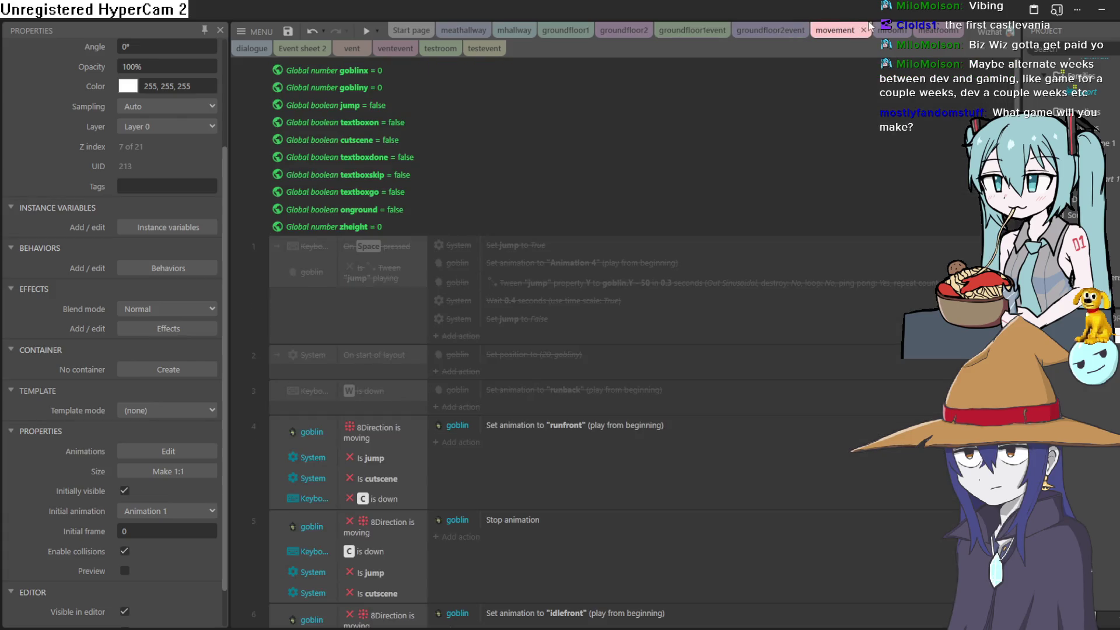
click(883, 30)
click(927, 30)
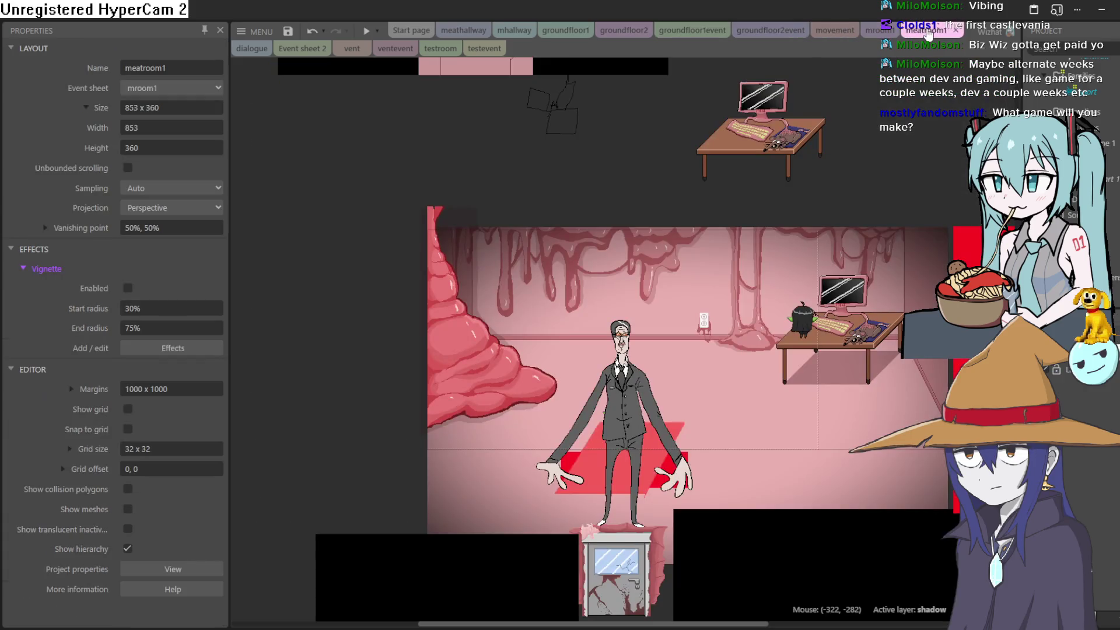
click(442, 54)
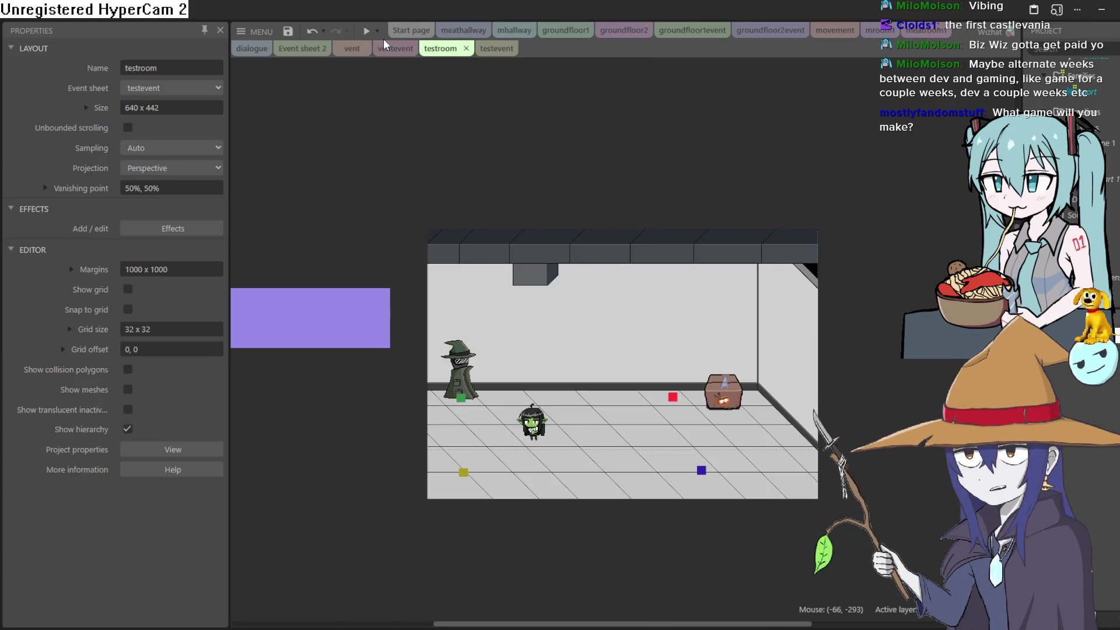
click(390, 53)
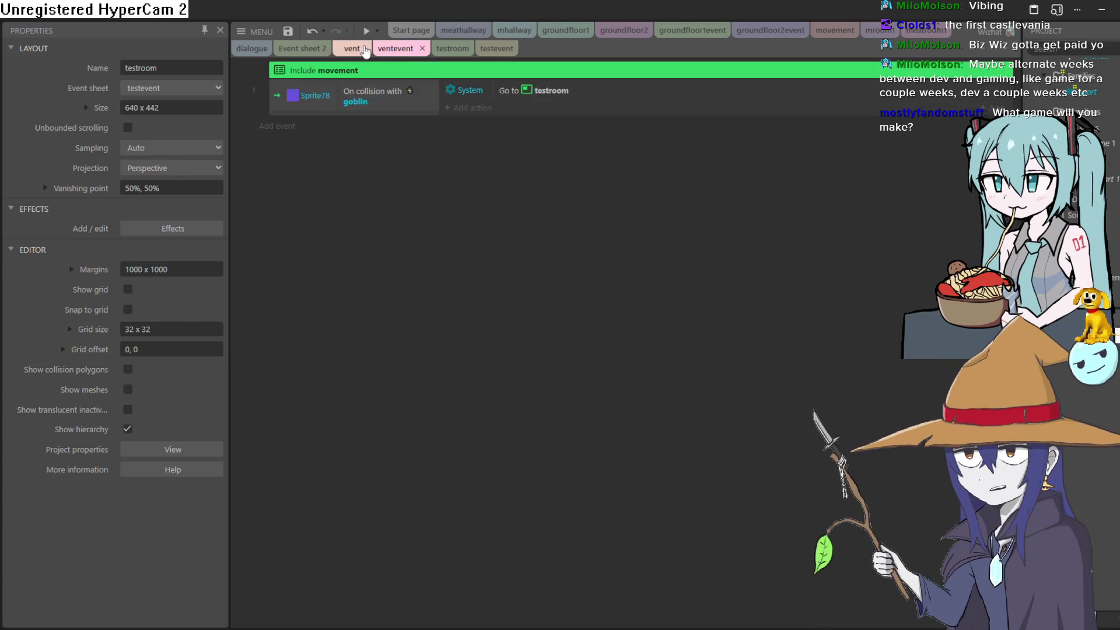
click(558, 33)
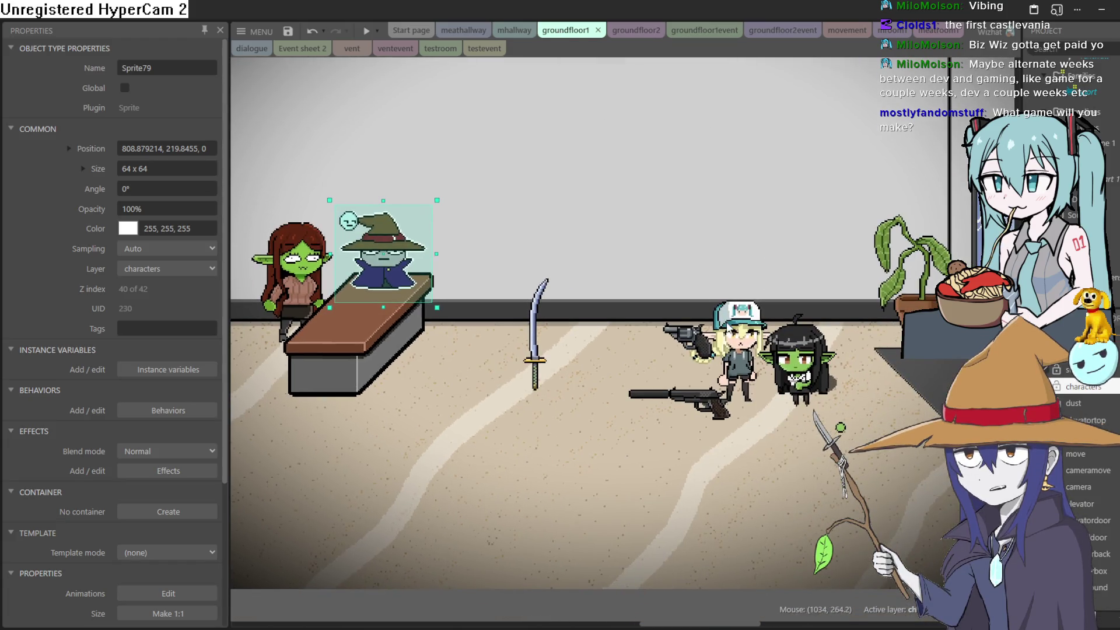
- Reposition the cap girl, long pistol, revolver and sword around the blonde girl
mouse_move(725, 326)
mouse_down()
mouse_move(546, 261)
mouse_move(470, 296)
mouse_up()
drag(709, 411, 786, 298)
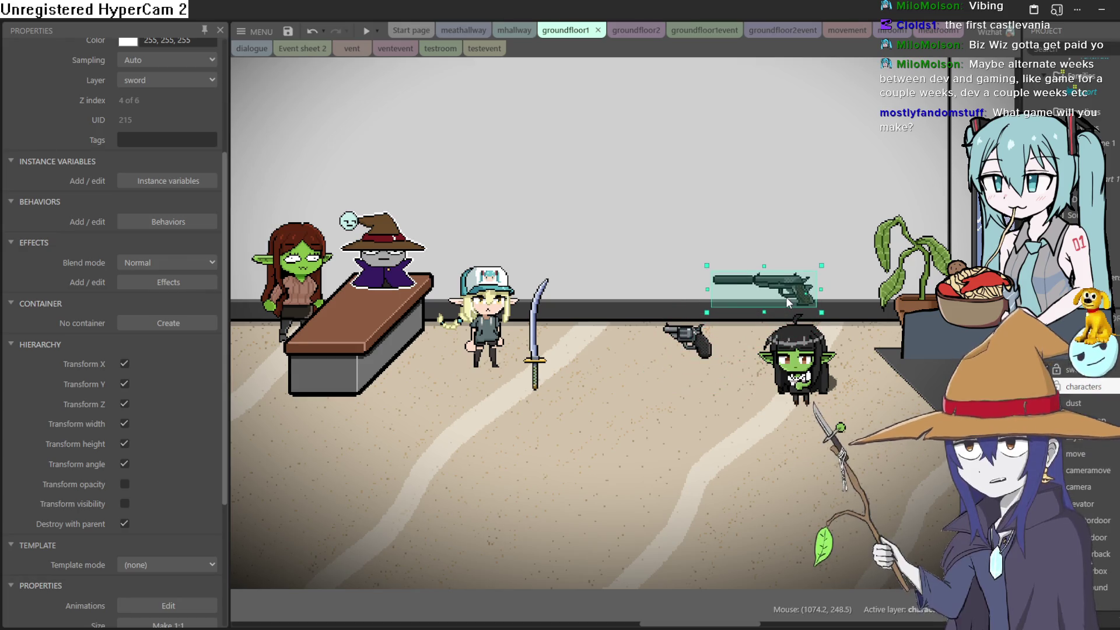
mouse_move(783, 307)
mouse_down()
mouse_move(730, 344)
mouse_move(721, 381)
mouse_up()
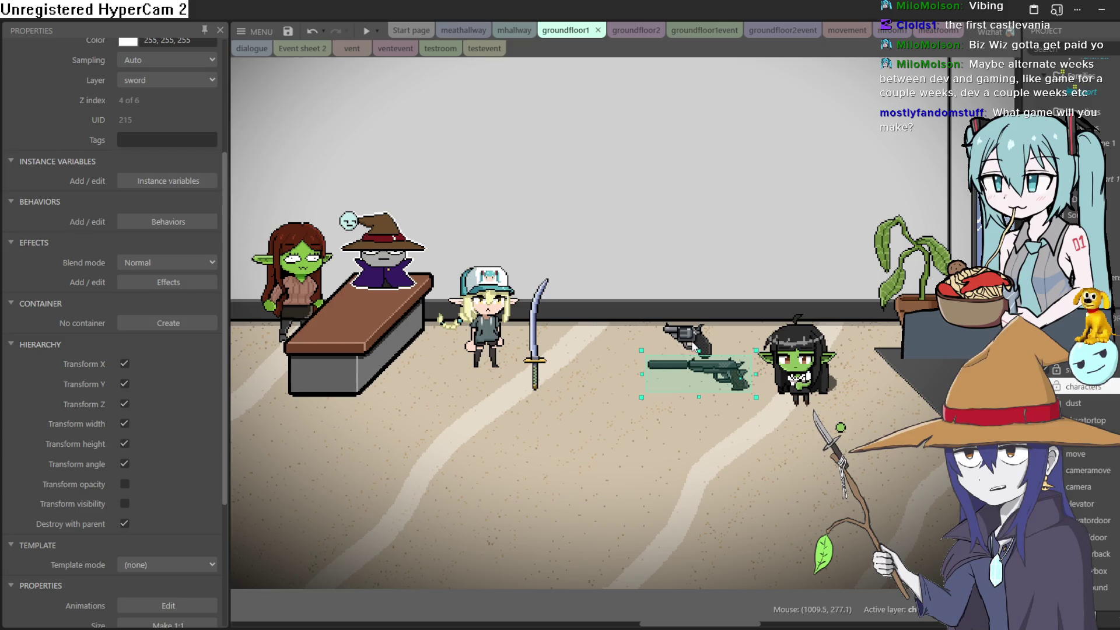
drag(730, 378, 734, 369)
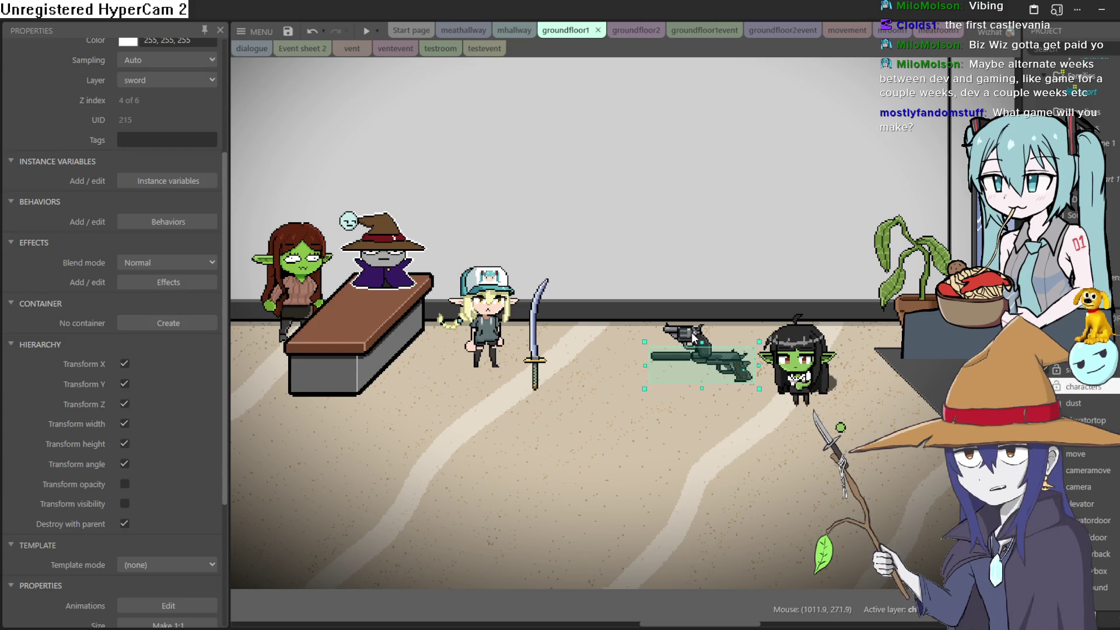
mouse_move(694, 336)
mouse_down()
mouse_move(671, 287)
mouse_move(625, 300)
mouse_move(593, 366)
mouse_up()
drag(747, 382, 759, 386)
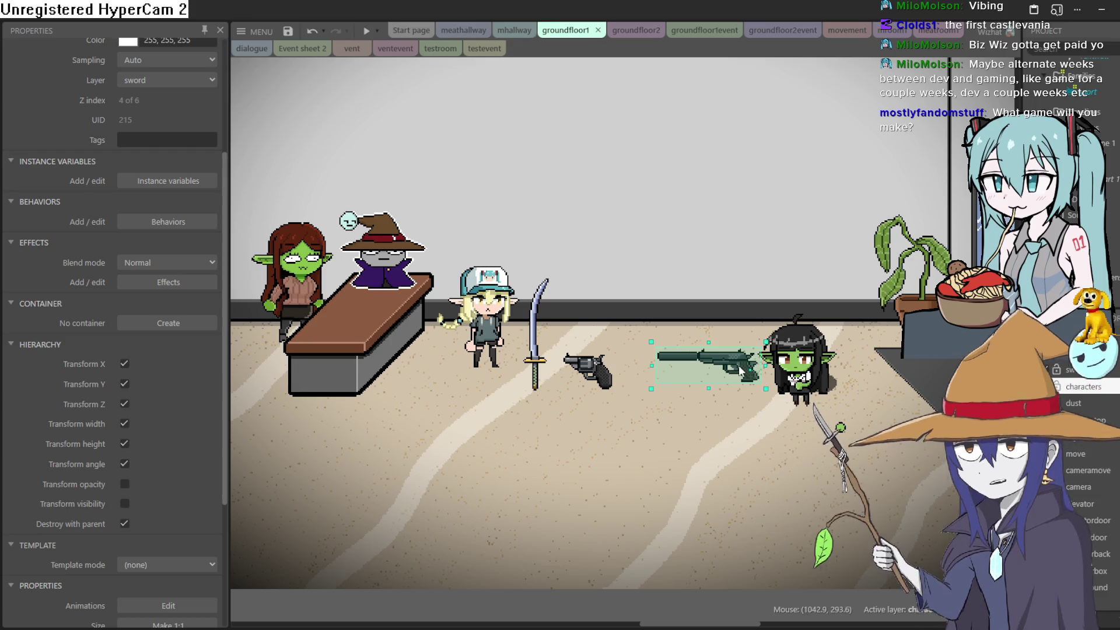
drag(739, 366, 742, 377)
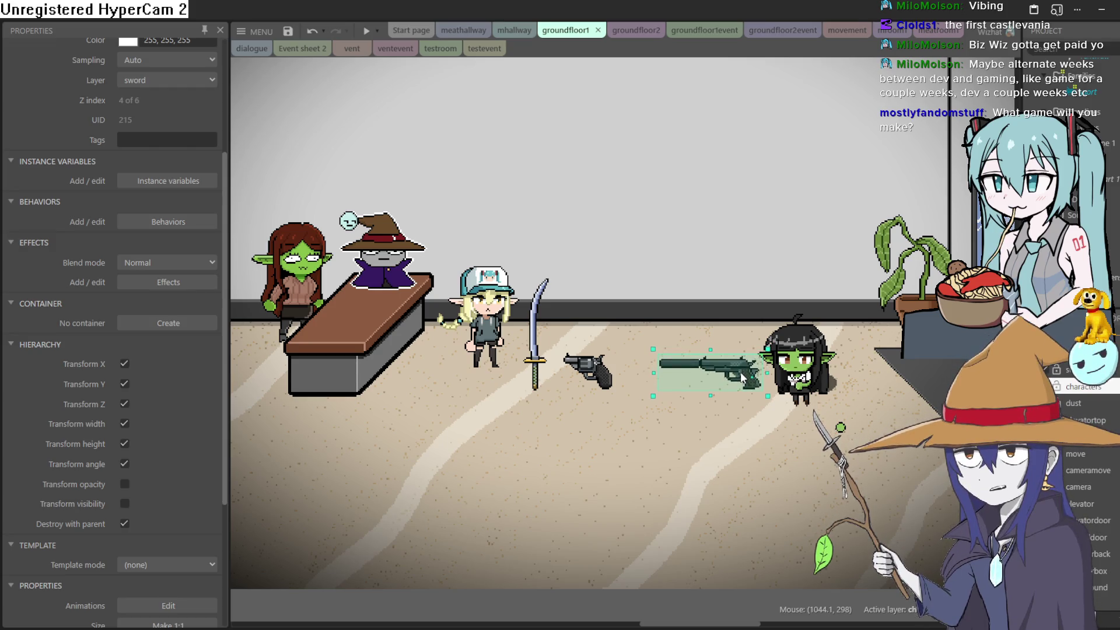
mouse_move(532, 358)
mouse_down()
mouse_move(495, 232)
mouse_move(464, 235)
mouse_move(488, 238)
mouse_move(527, 364)
mouse_up()
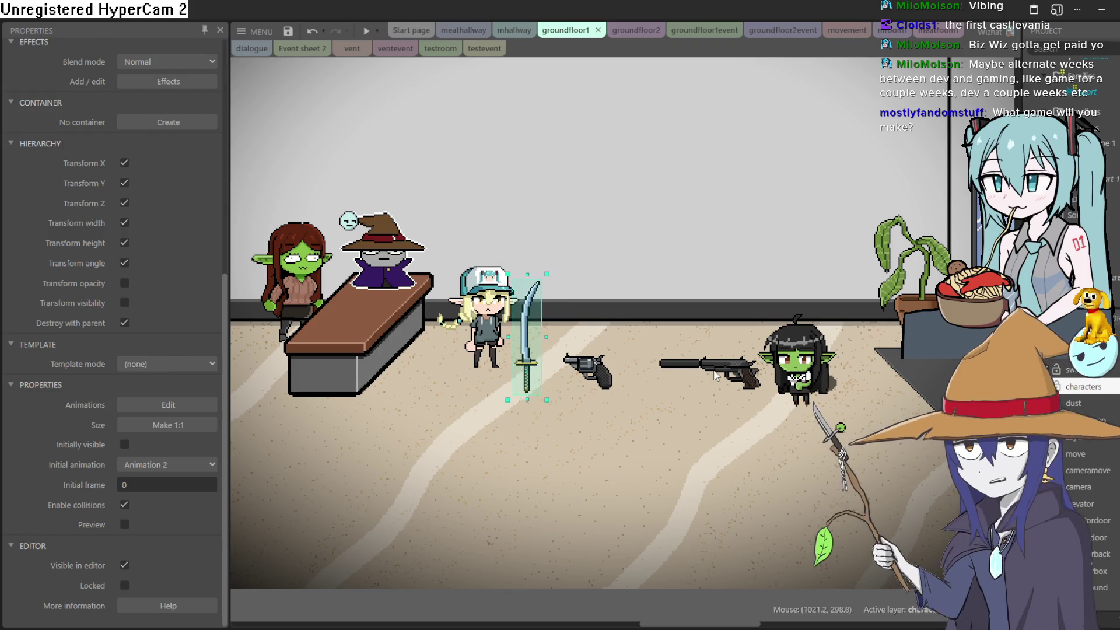
- Raise the long pistol to the back-wall line and rotate it to stand upright
click(721, 367)
drag(720, 367, 720, 374)
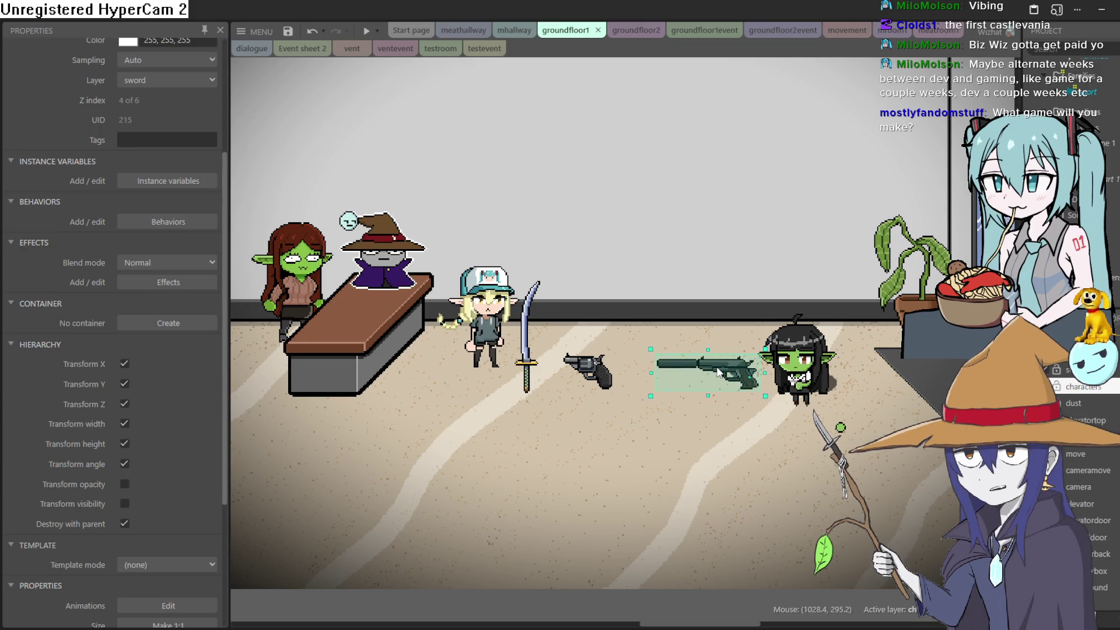
drag(719, 372, 730, 321)
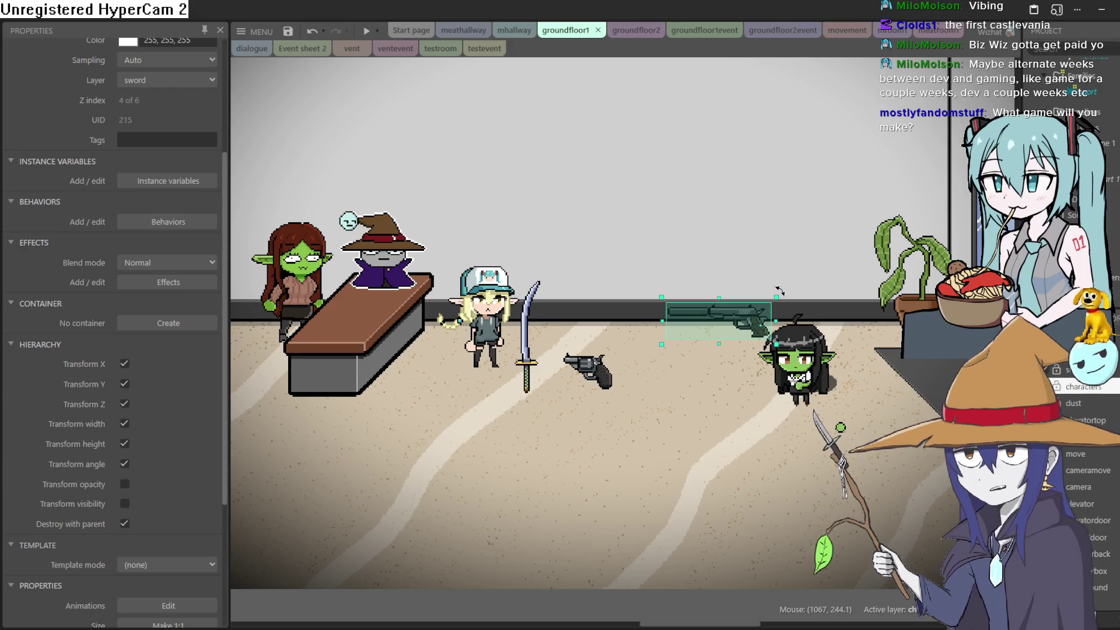
mouse_move(779, 289)
mouse_down()
mouse_move(776, 334)
mouse_move(799, 305)
mouse_up()
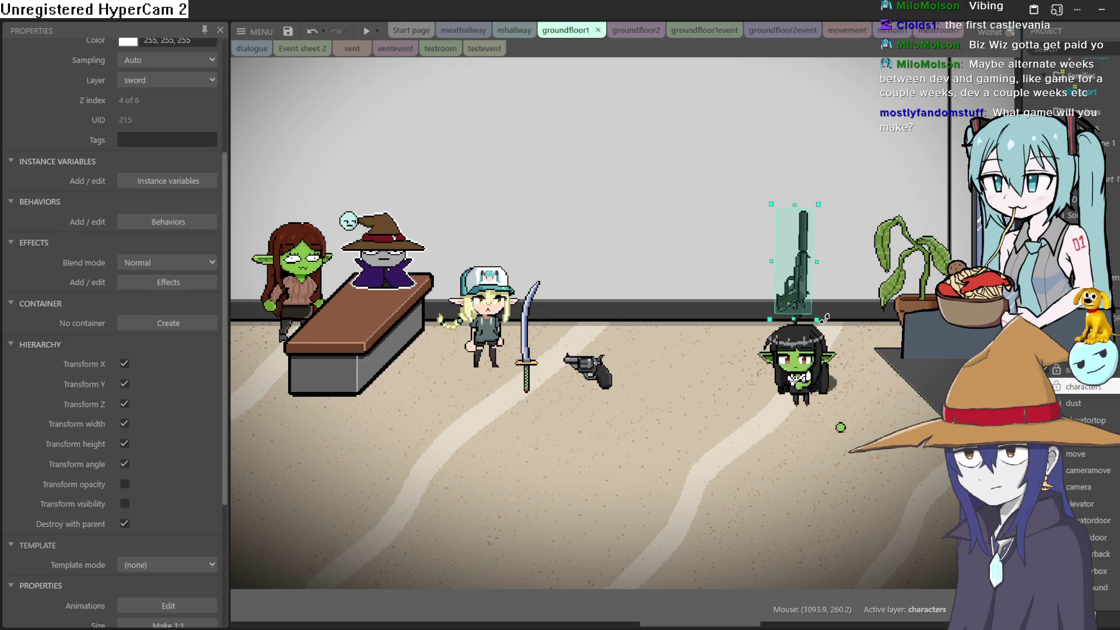
mouse_move(804, 298)
mouse_down()
mouse_move(809, 288)
mouse_move(795, 329)
mouse_move(735, 385)
mouse_up()
click(791, 410)
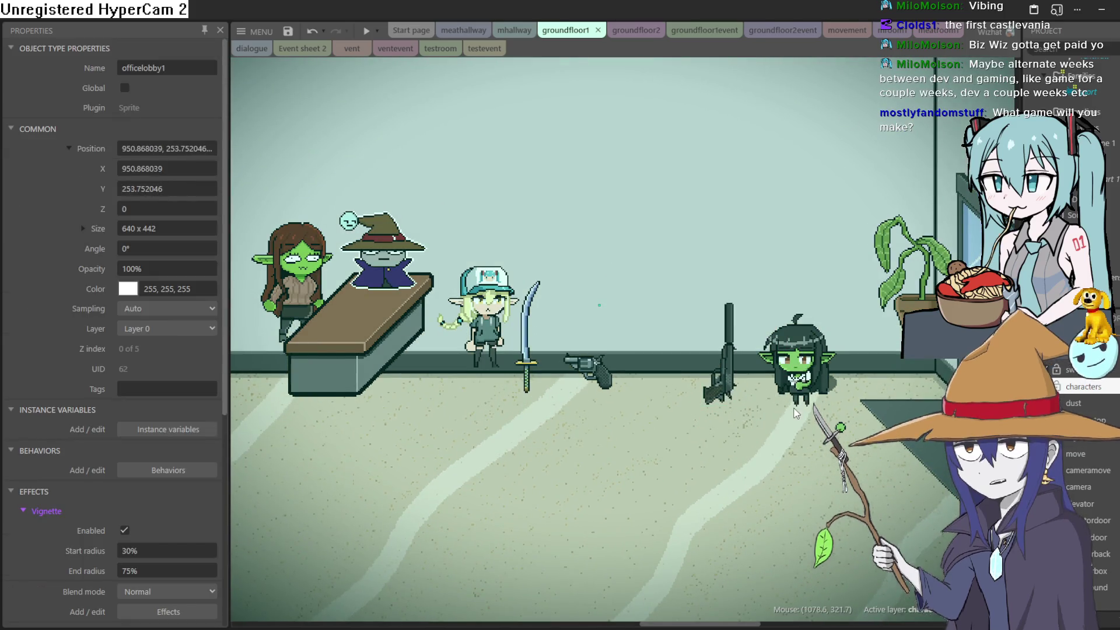
- Undo the accidental officelobby1 background move, then pan and zoom to check the lobby
key(ctrl+z)
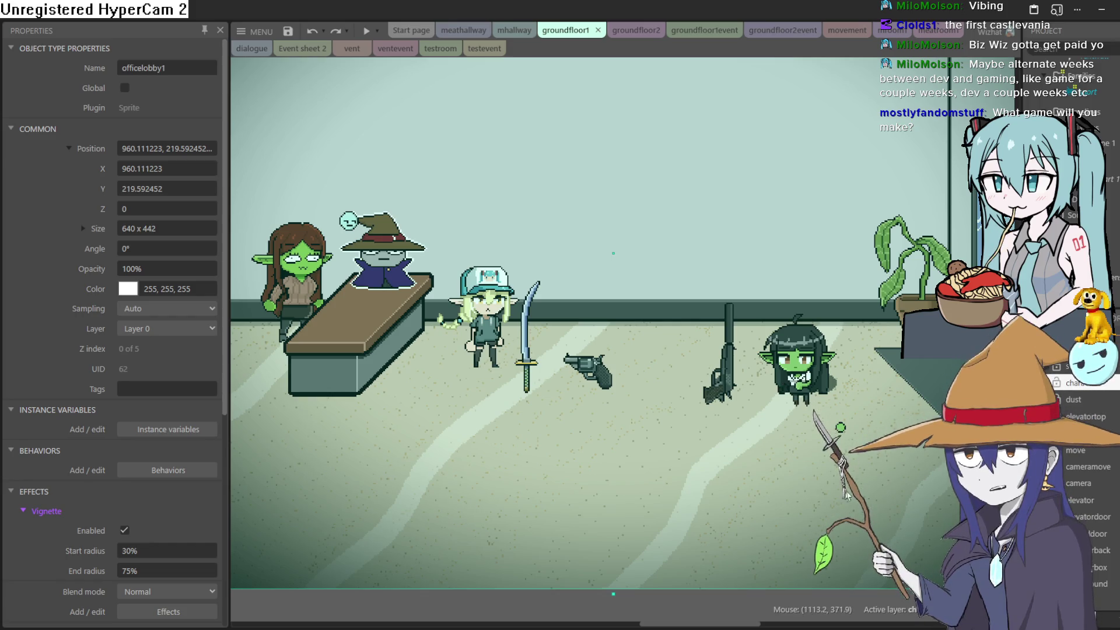
scroll(721, 507, down, 3)
click(712, 532)
mouse_move(712, 532)
mouse_down()
mouse_move(732, 559)
mouse_move(738, 599)
mouse_up()
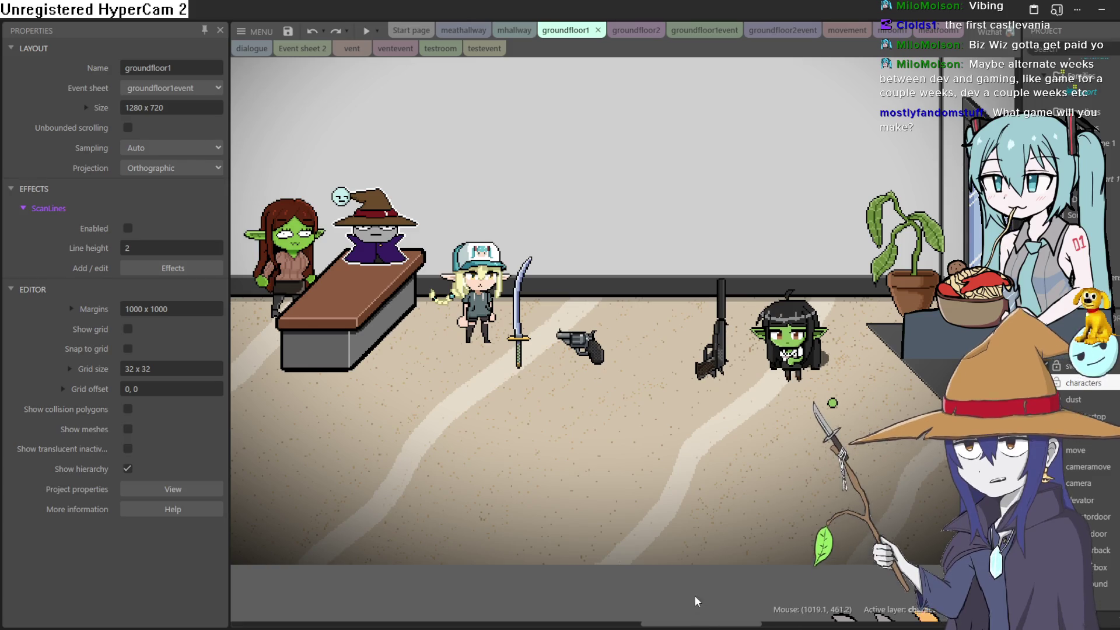
scroll(694, 602, down, 5)
scroll(629, 339, up, 6)
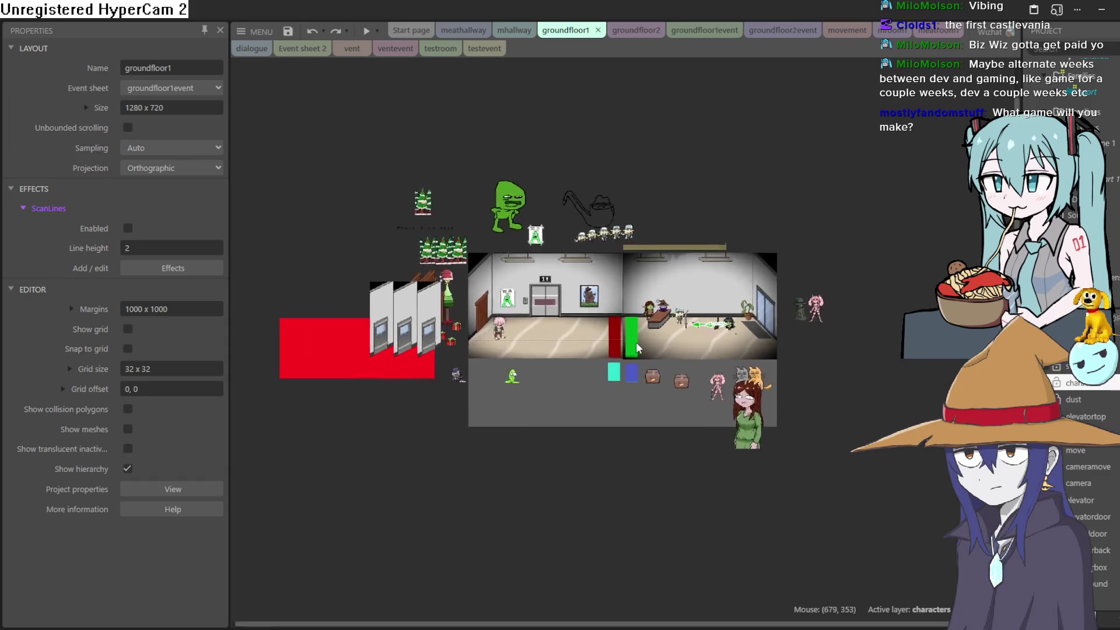
scroll(730, 391, up, 4)
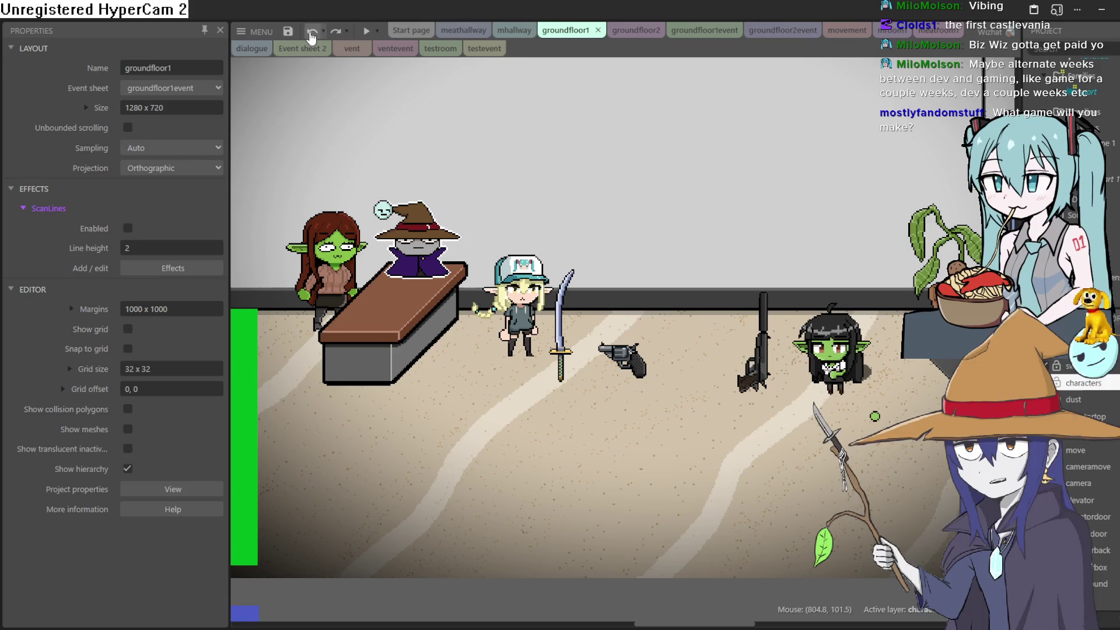
- Save the project, then open globlinadventures.c3p from recent projects, closing the current one
click(288, 31)
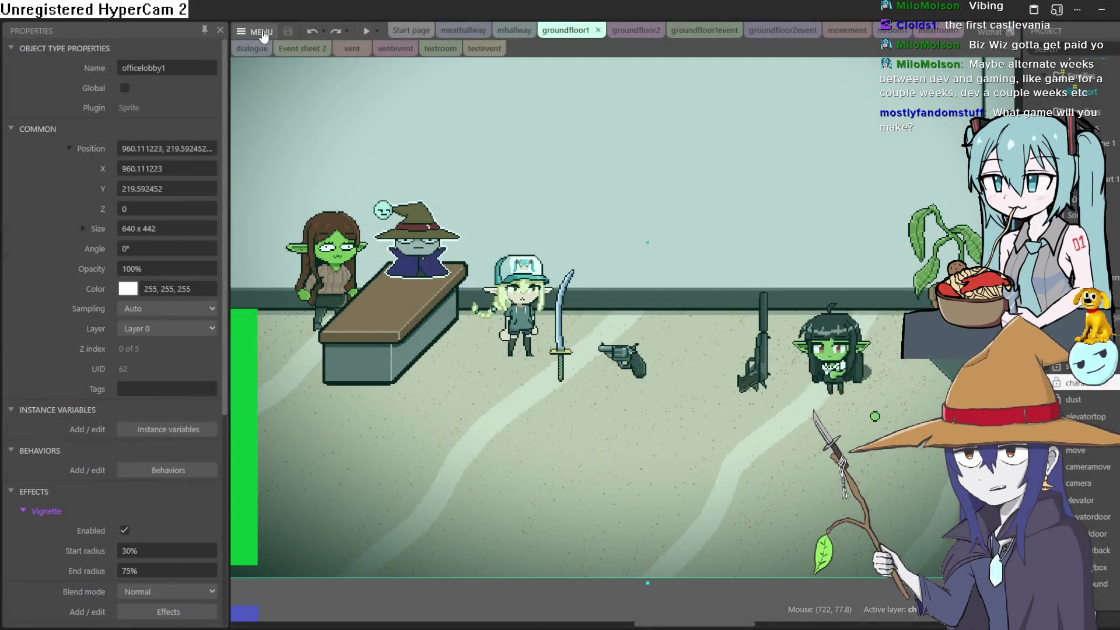
click(260, 31)
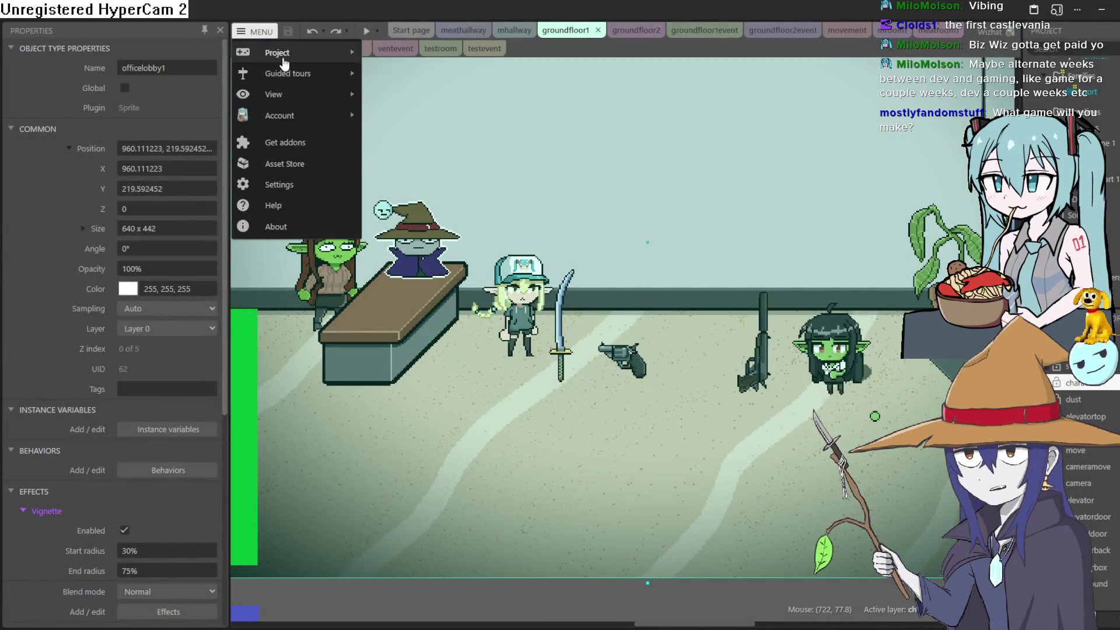
mouse_move(284, 63)
mouse_move(458, 239)
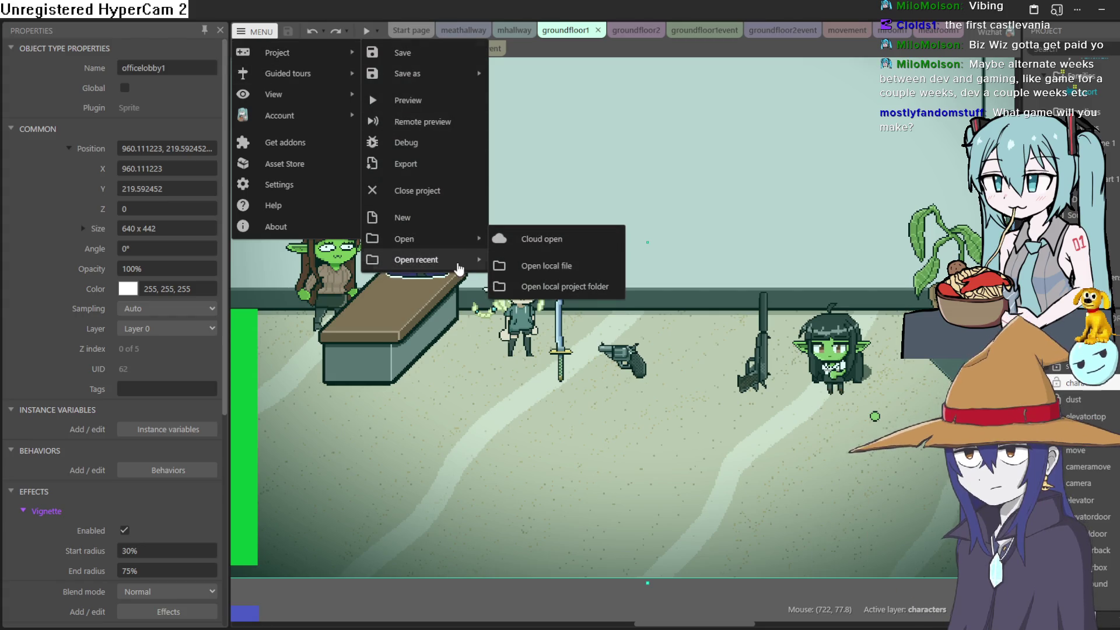
mouse_move(458, 266)
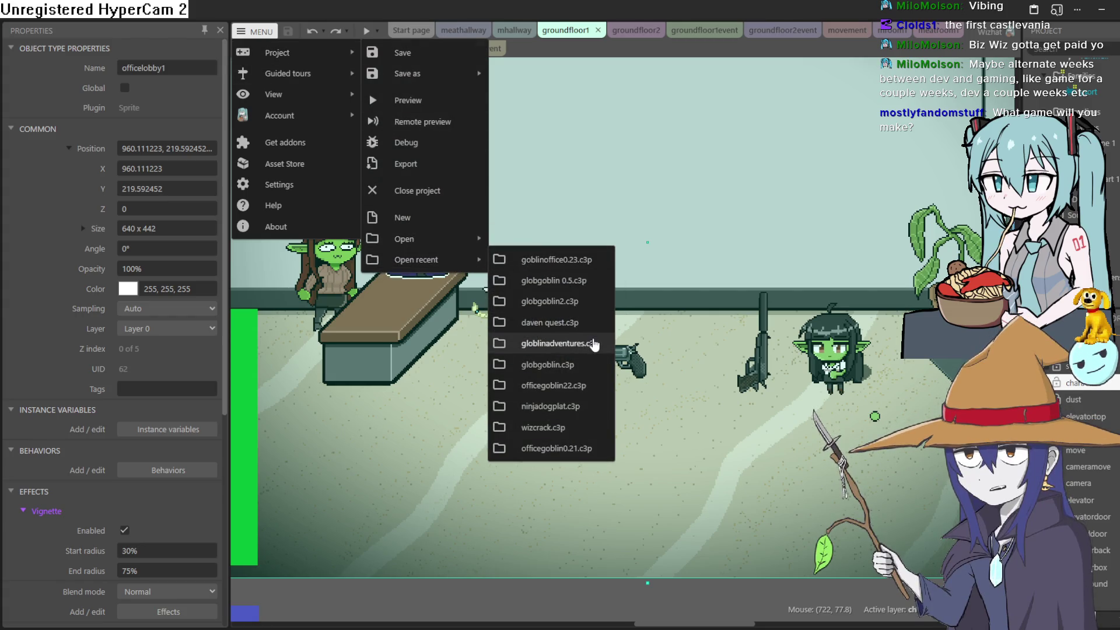
click(567, 280)
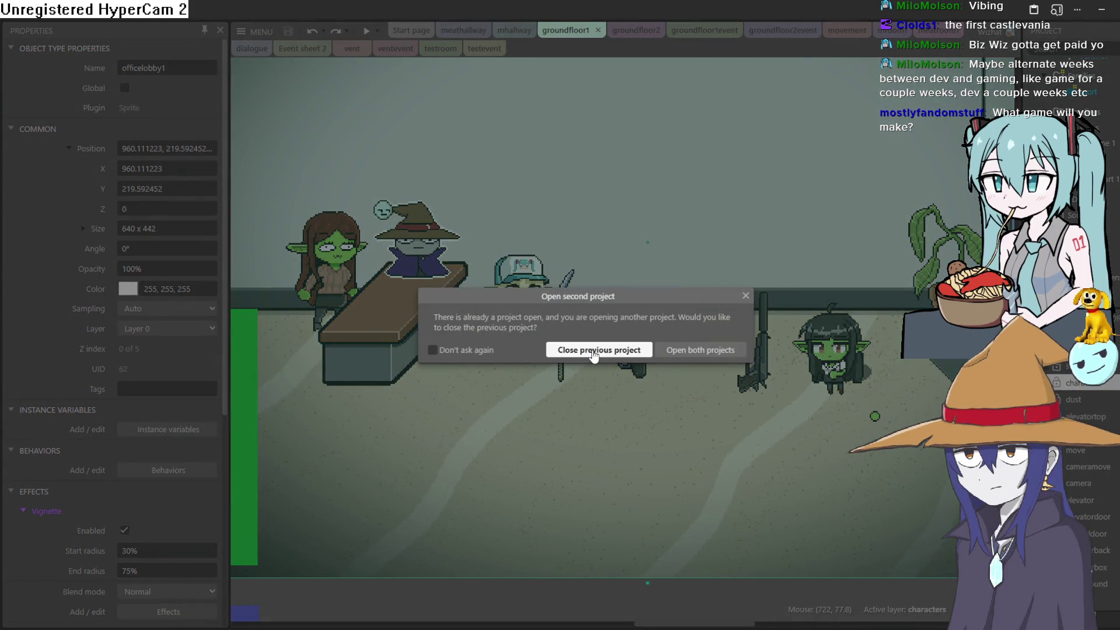
click(618, 349)
drag(618, 327, 650, 428)
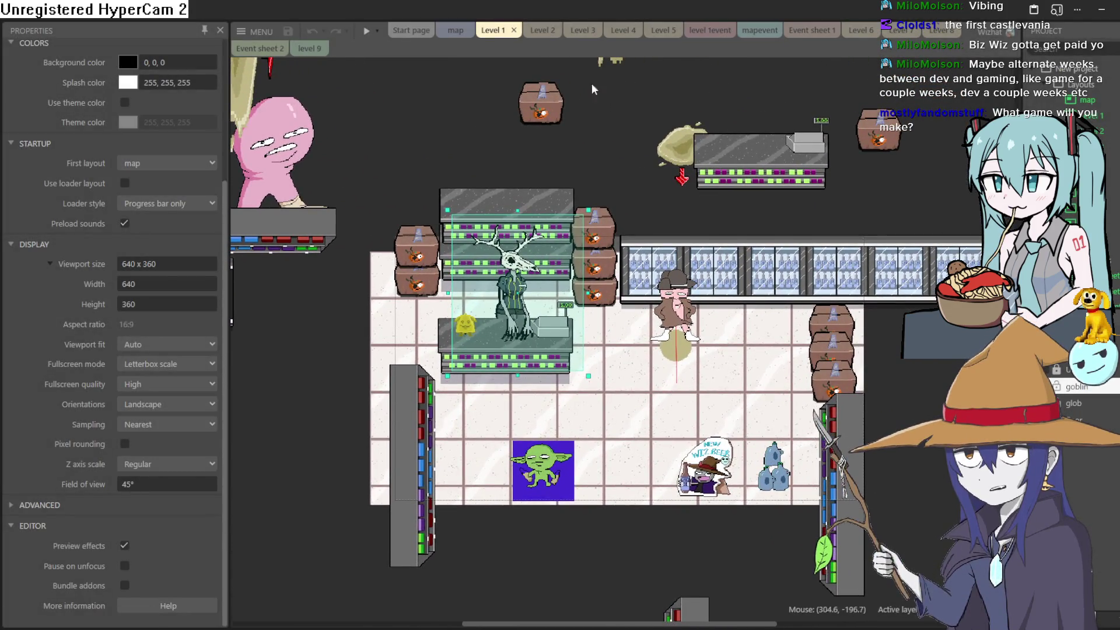
- Glance at the map layout, return to Level 1 and run the preview
click(450, 30)
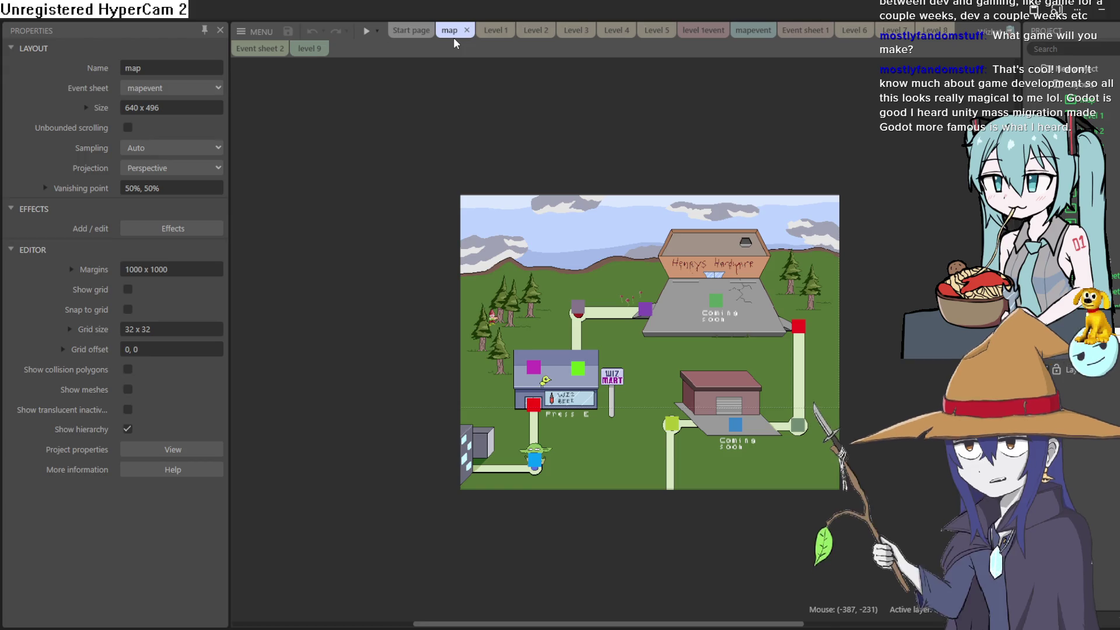
click(489, 32)
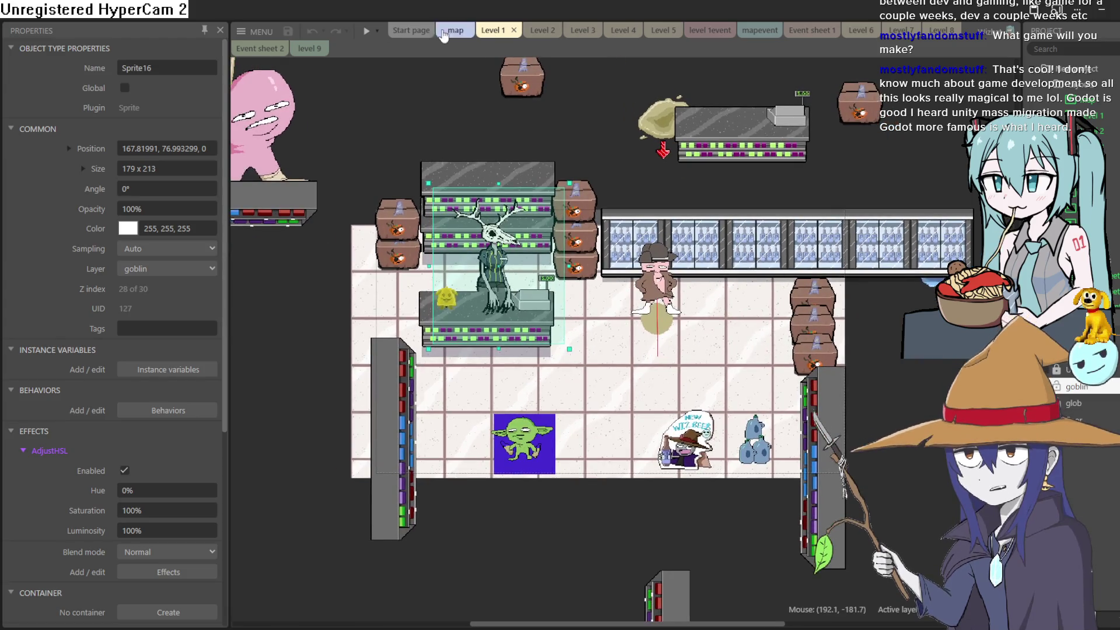
click(363, 32)
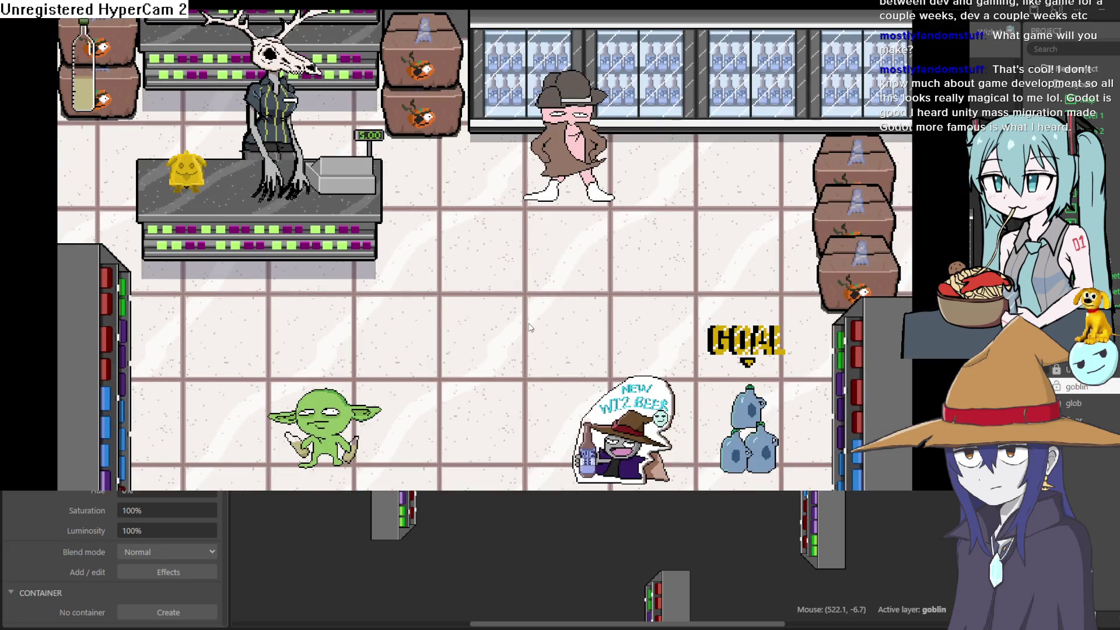
- Walk the goblin up and right through the store toward the beer sign
key(Up)
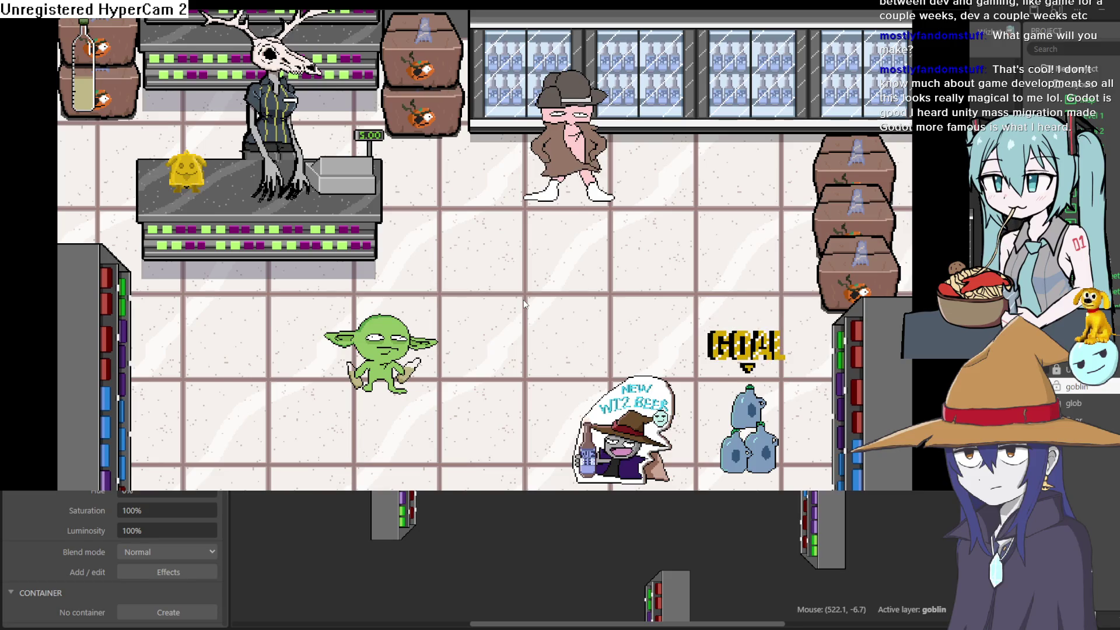
key(Up)
key(Right)
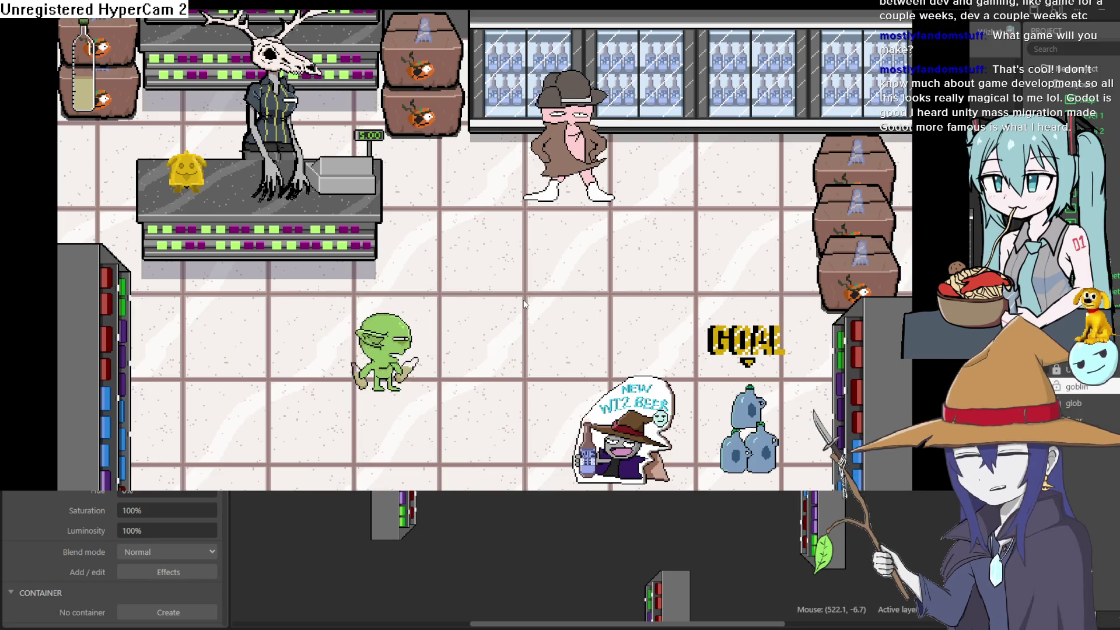
key(Right)
key(Down)
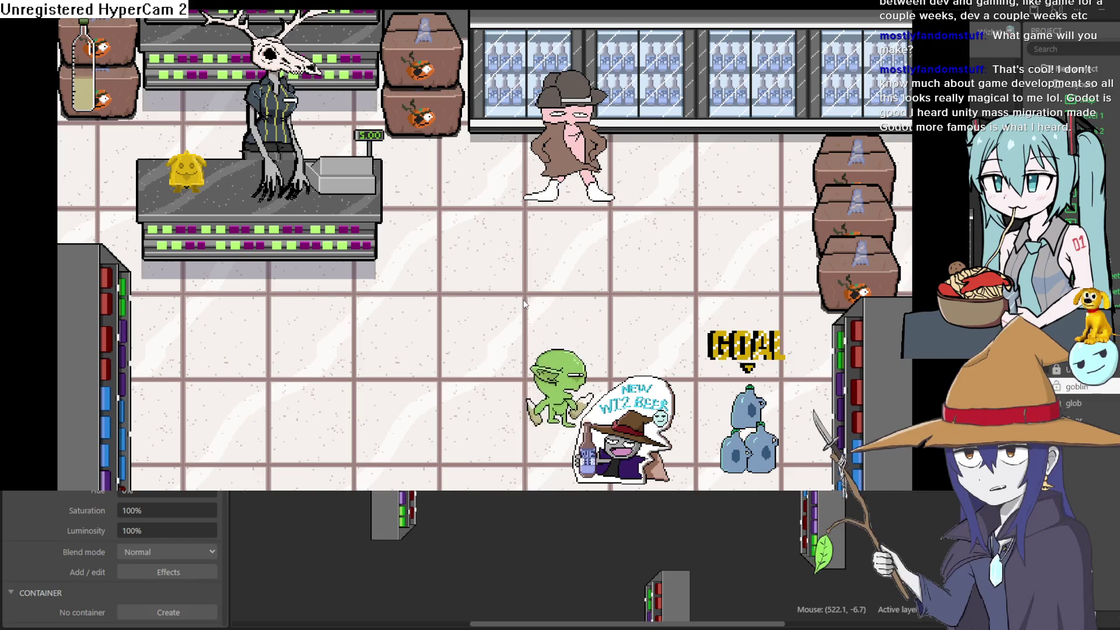
key(Left)
- Dash the goblin upward, right toward the wall, and up to the top row
key(Up)
key(Down)
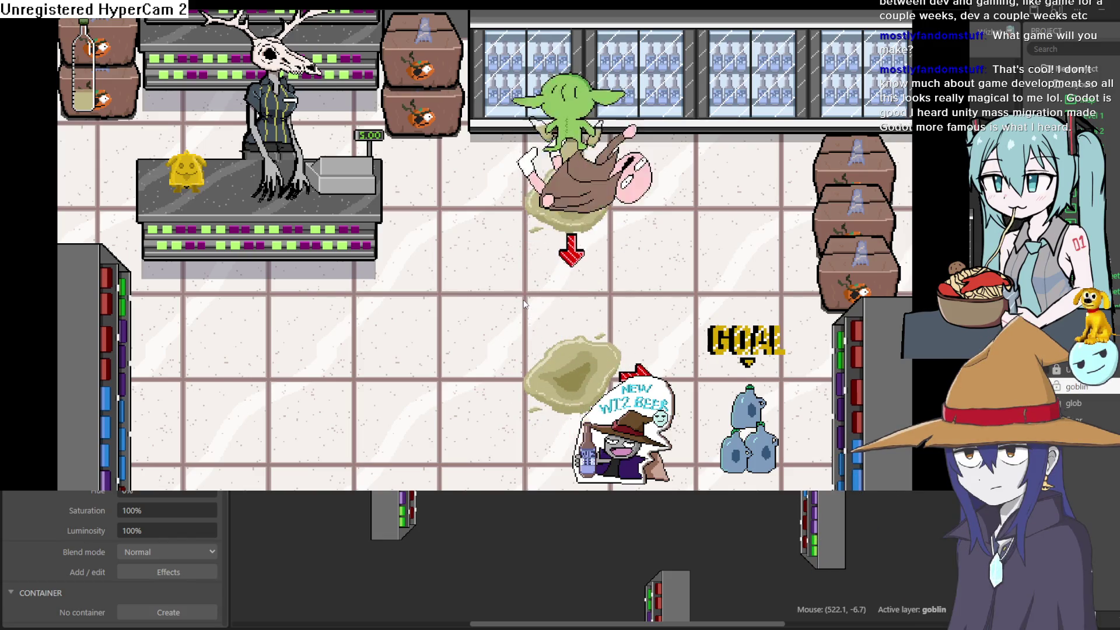
key(Right)
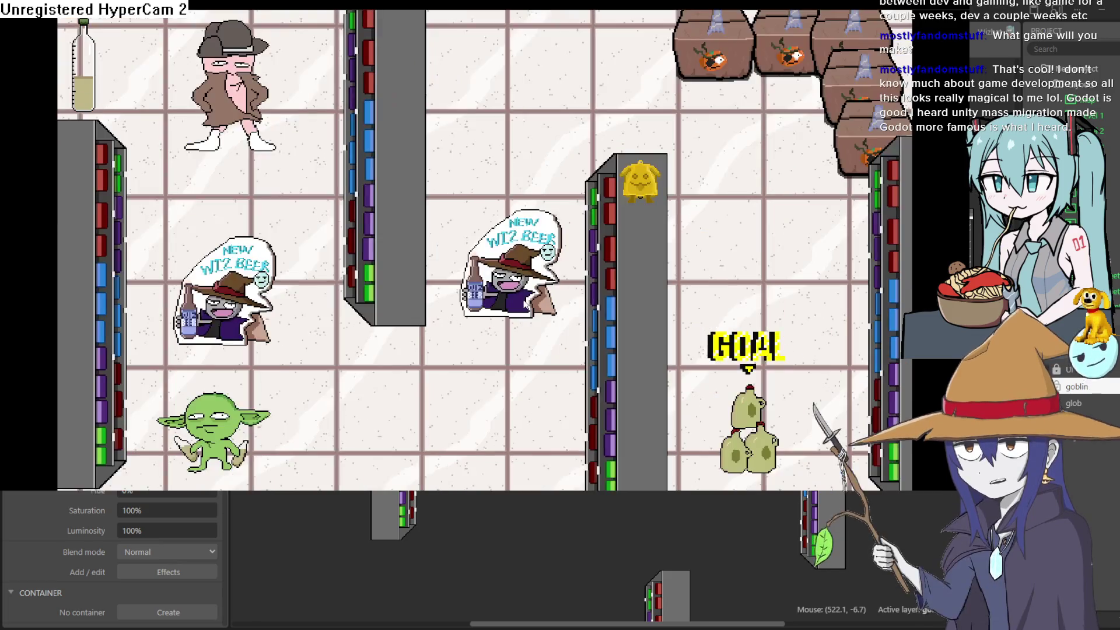
key(Down)
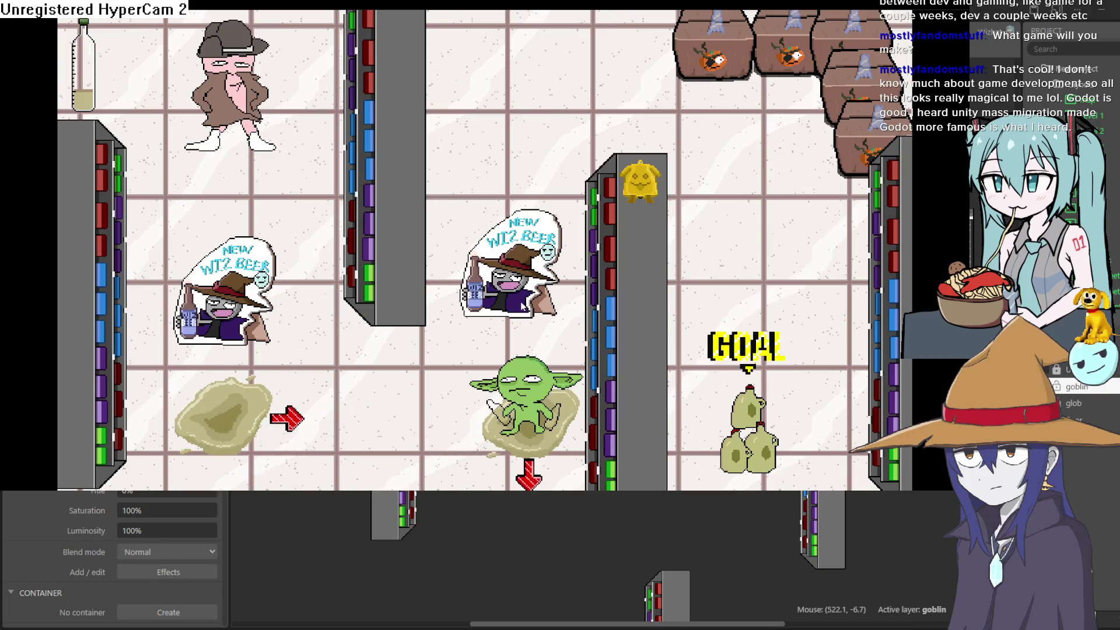
key(Down)
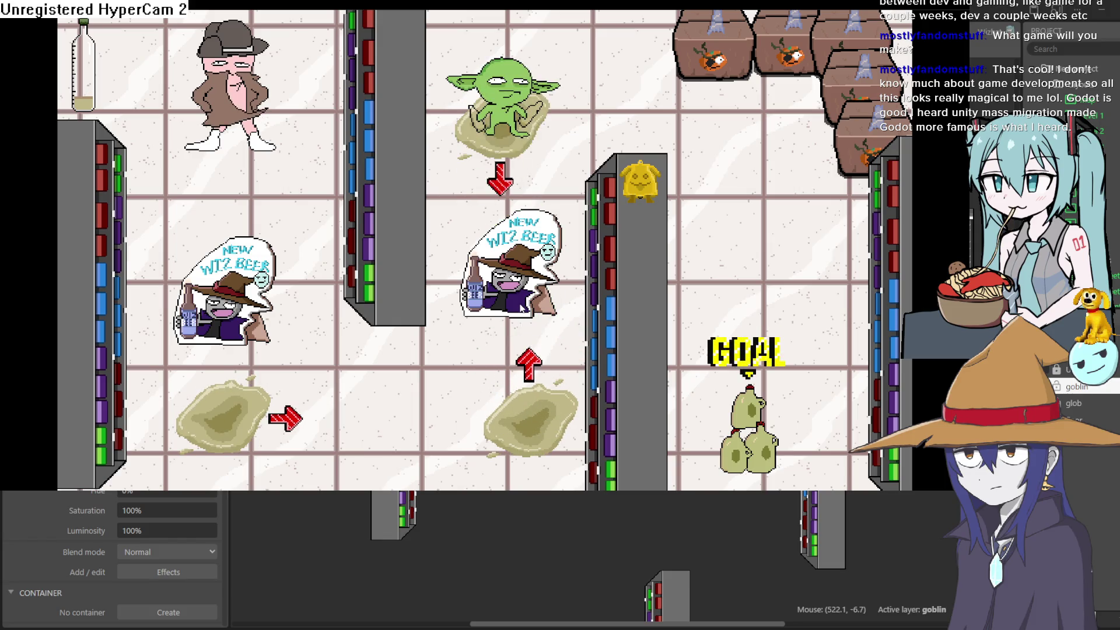
key(Right)
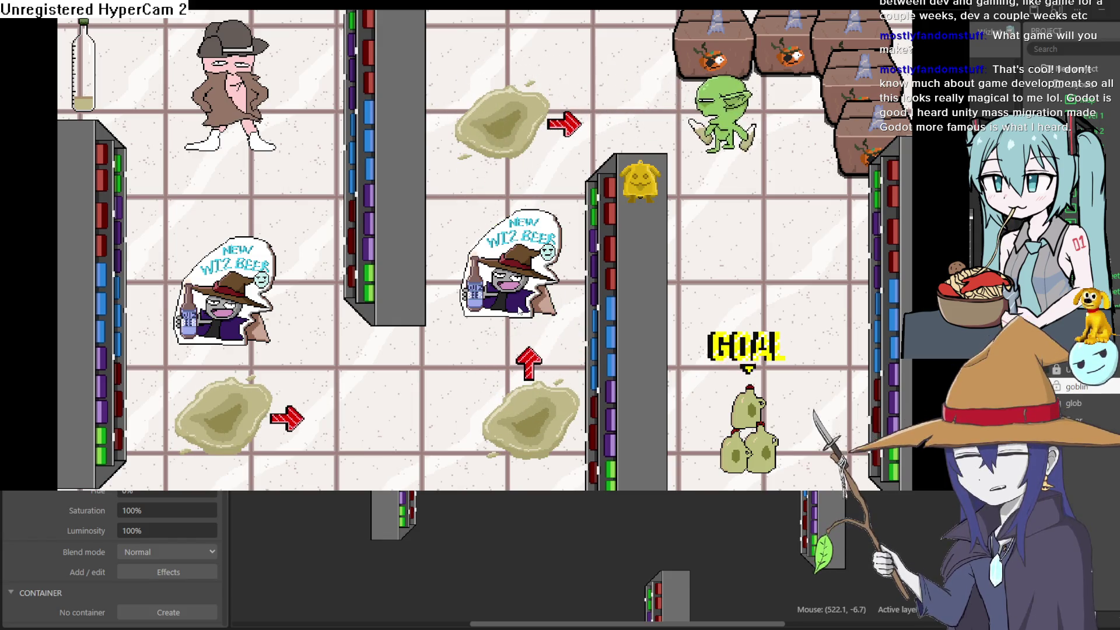
- Dash the goblin right along the top row, then back left to the top-left tile
key(Down)
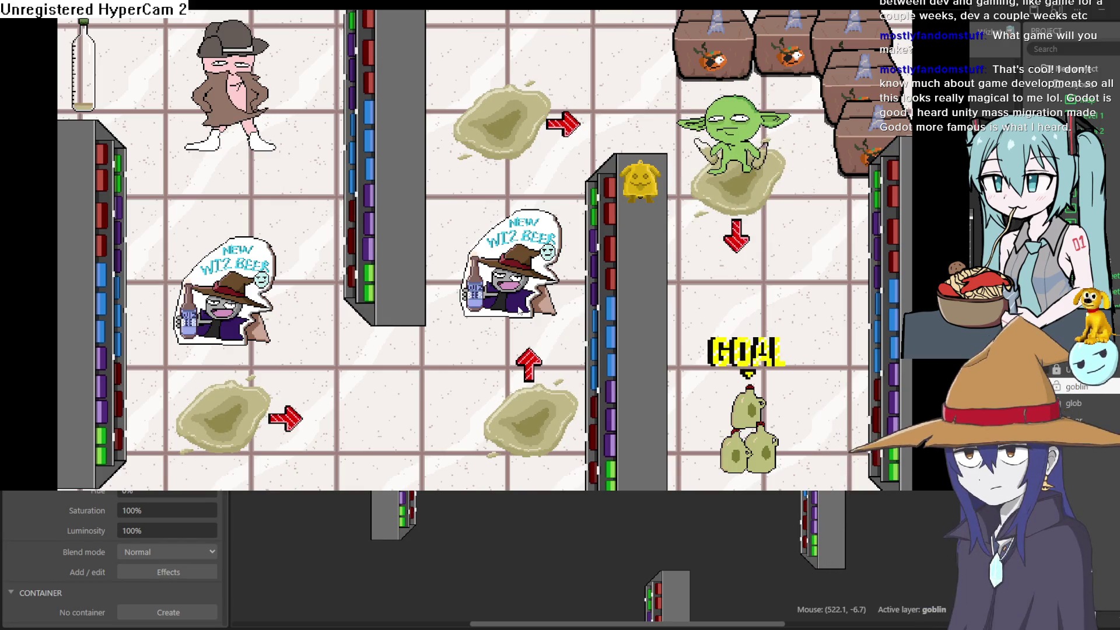
key(Left)
key(Left)
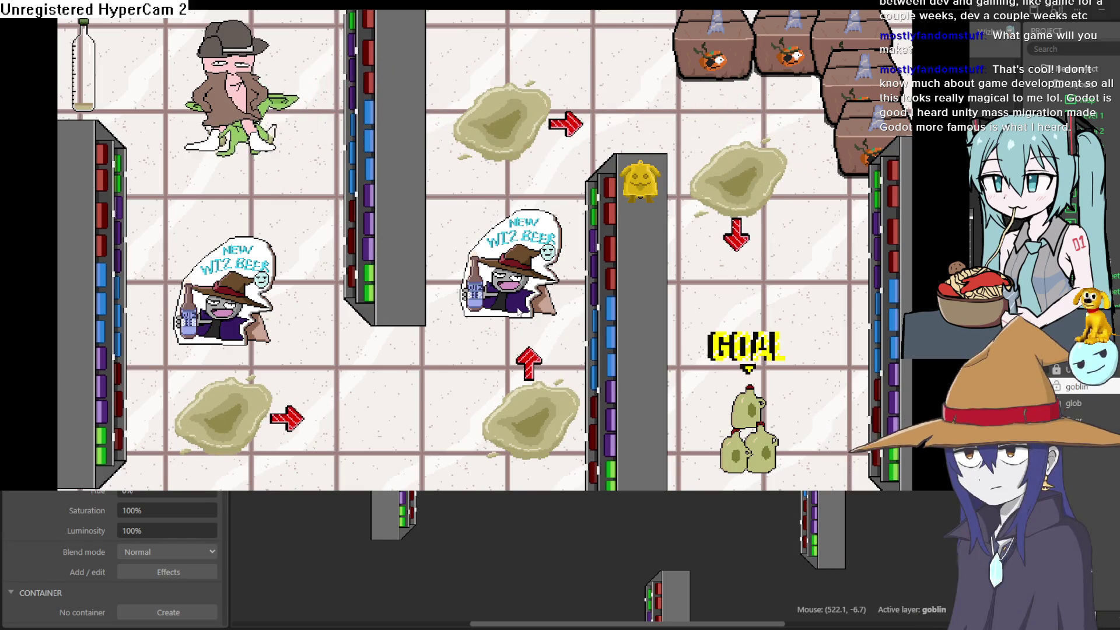
key(Down)
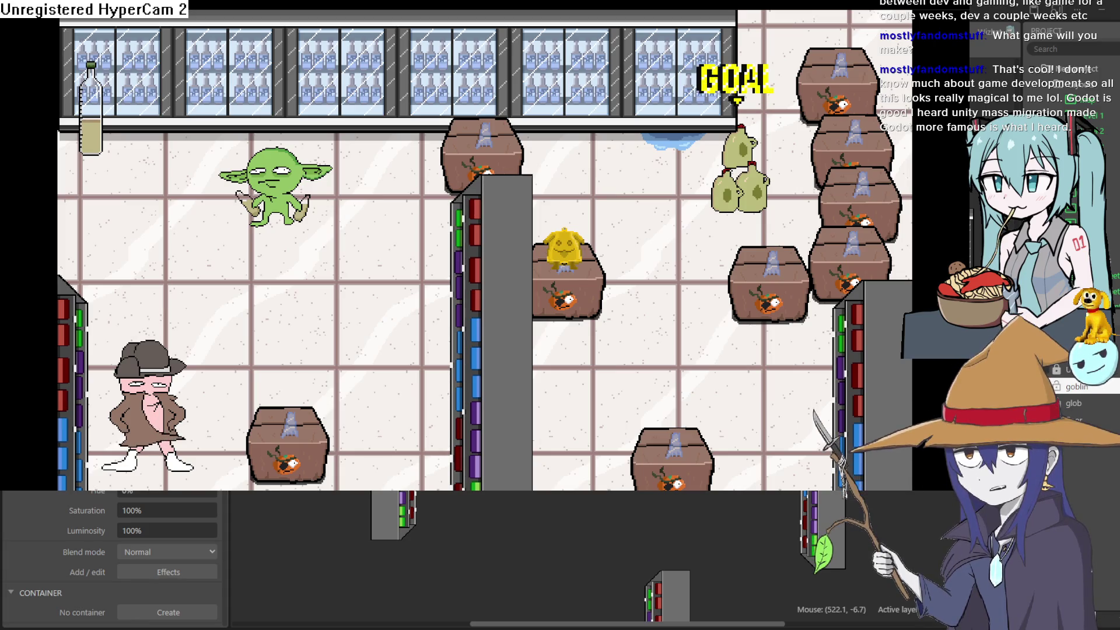
click(1076, 386)
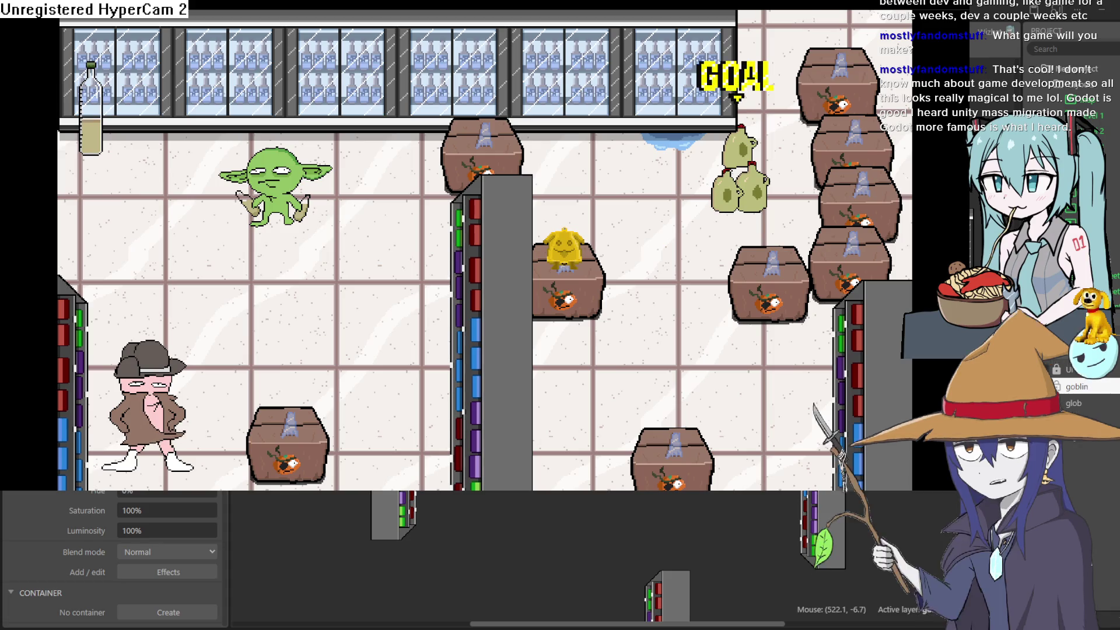